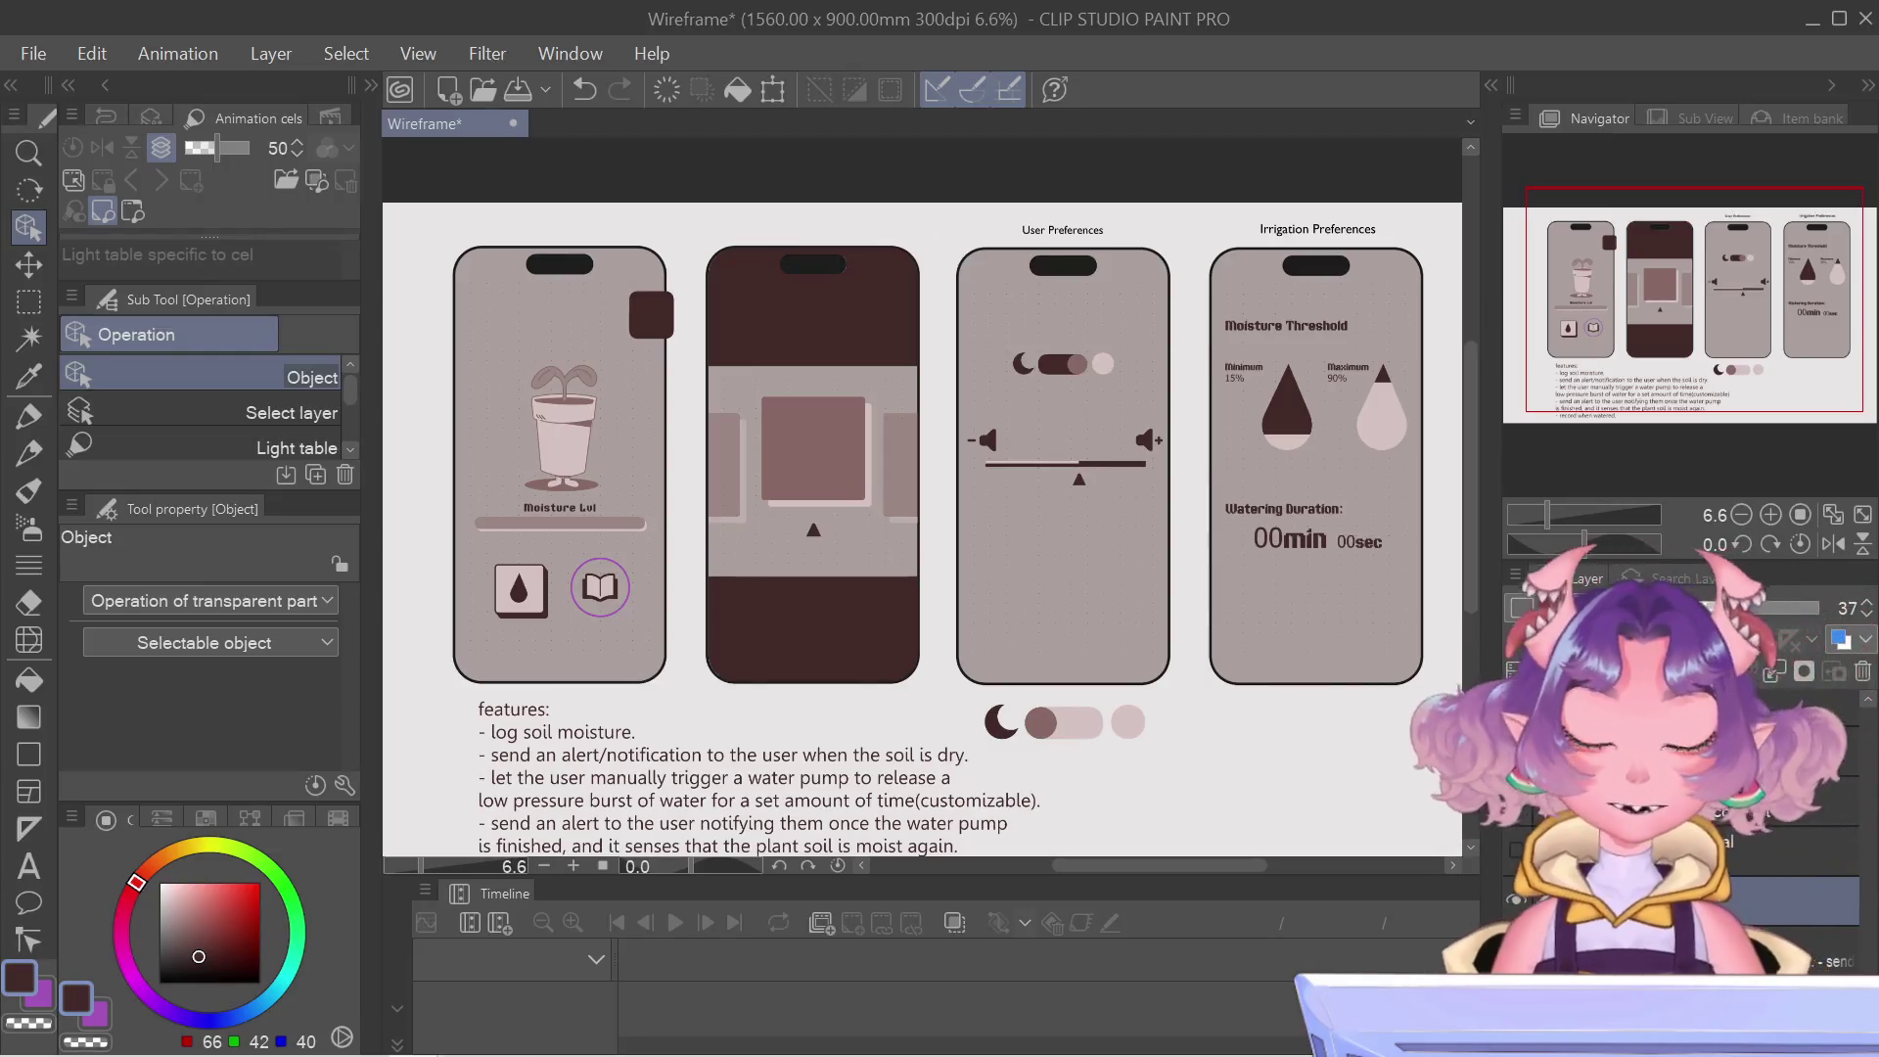
Scroll and pan around the Wireframe page to review the four phone screens.
scroll(1354, 408, "down", 1)
left_click_drag(1659, 293, 1800, 301)
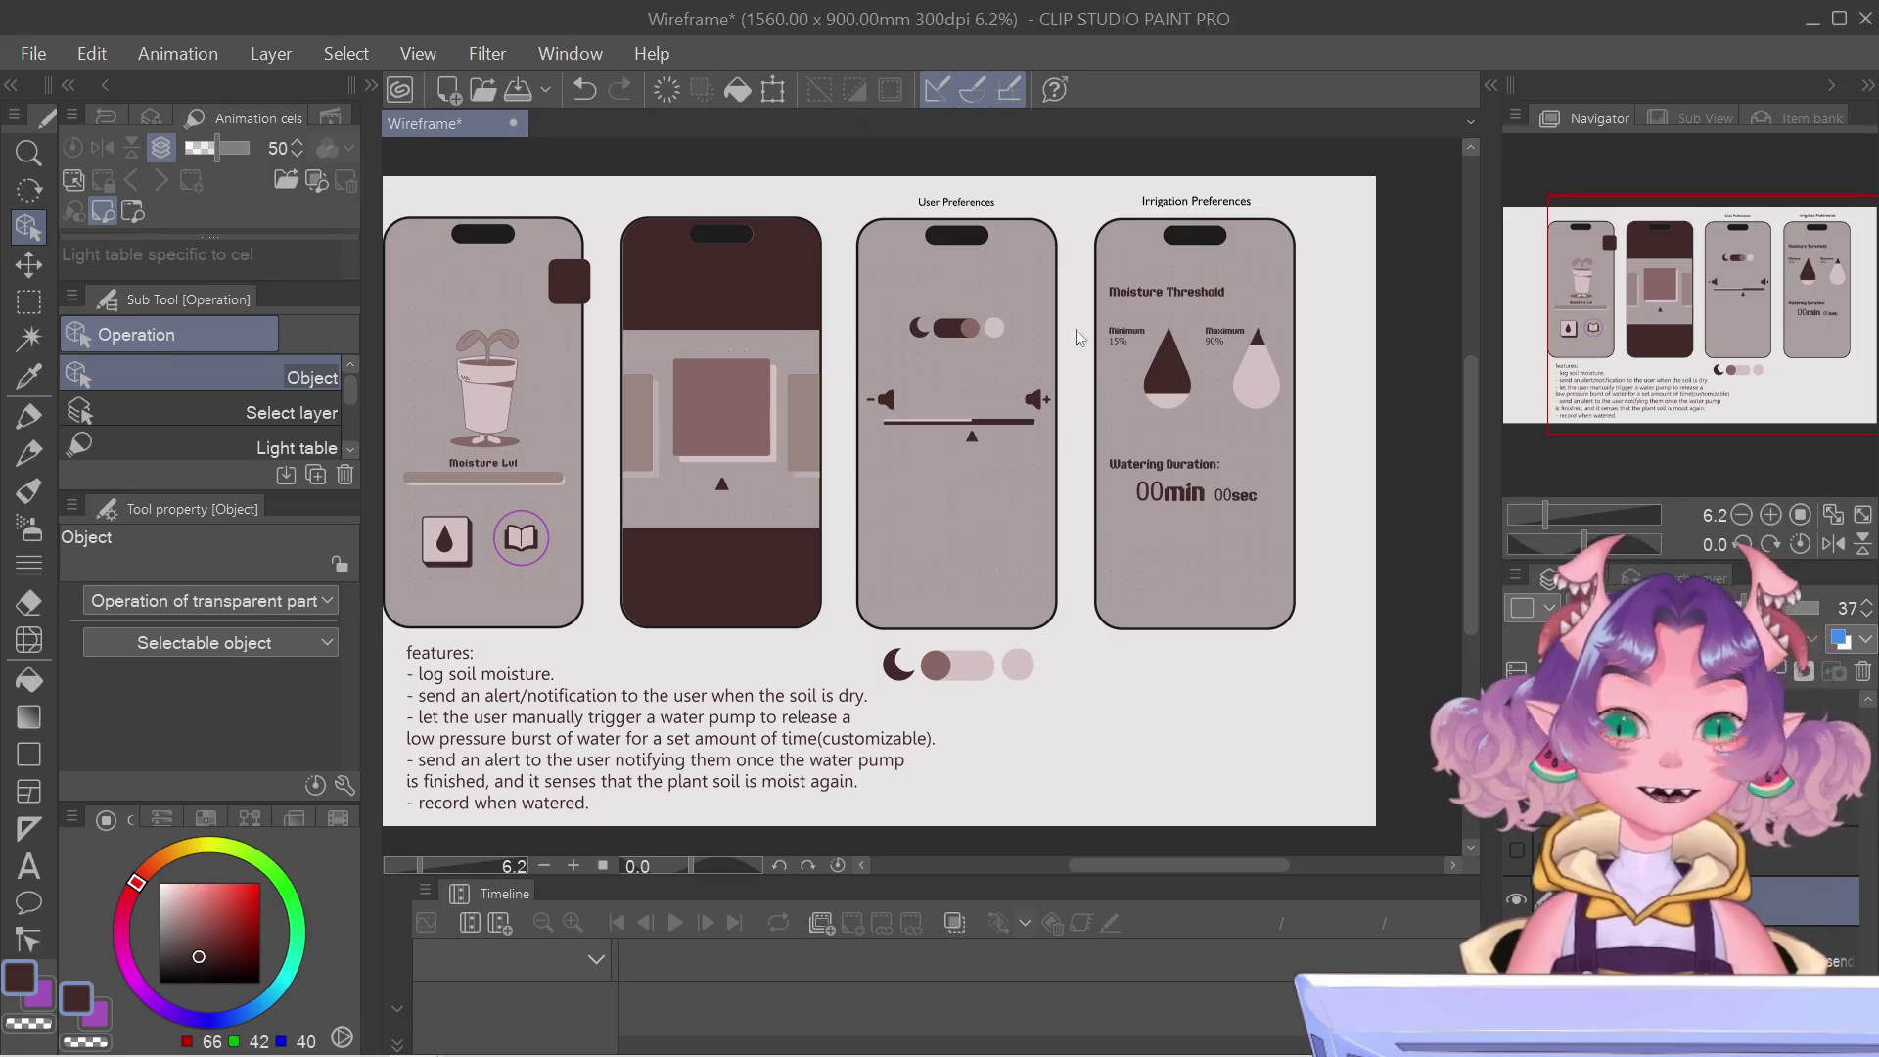
scroll(943, 467, "up", 3)
scroll(944, 468, "down", 2)
scroll(948, 463, "up", 2)
scroll(947, 463, "down", 2)
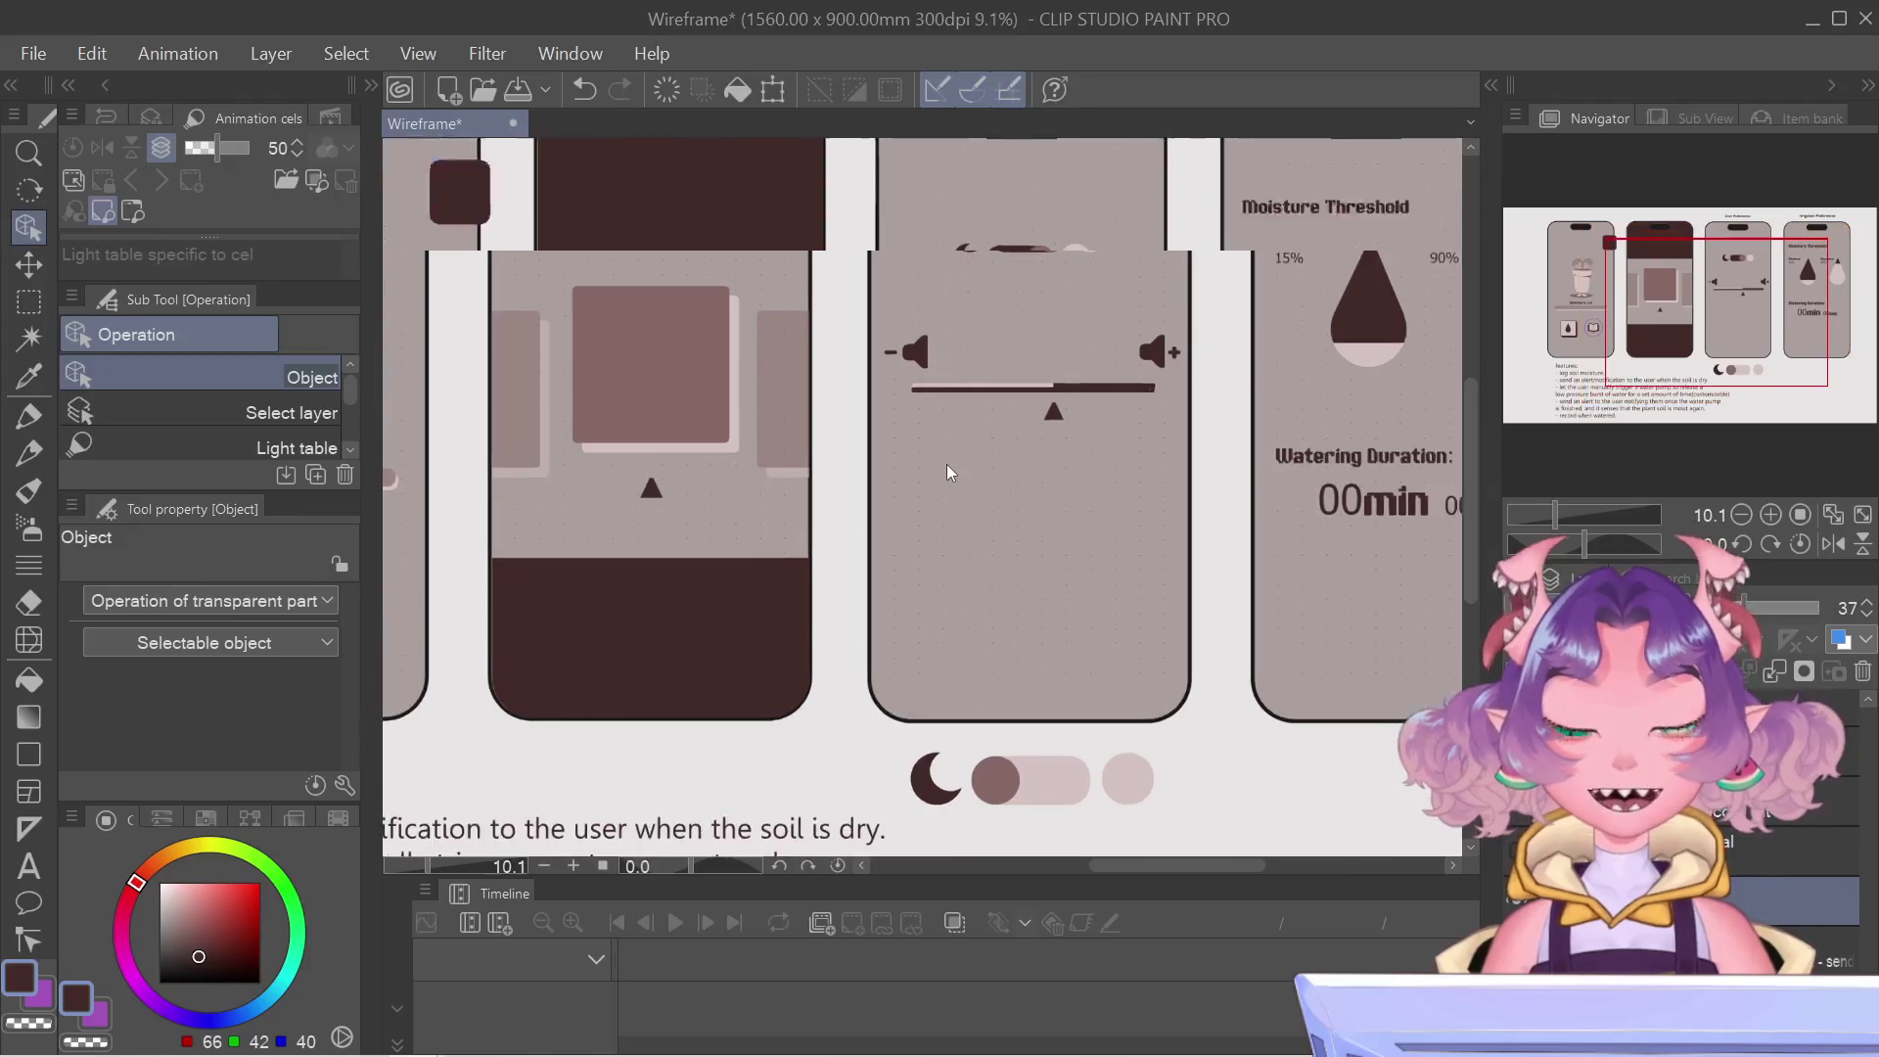
scroll(947, 464, "up", 2)
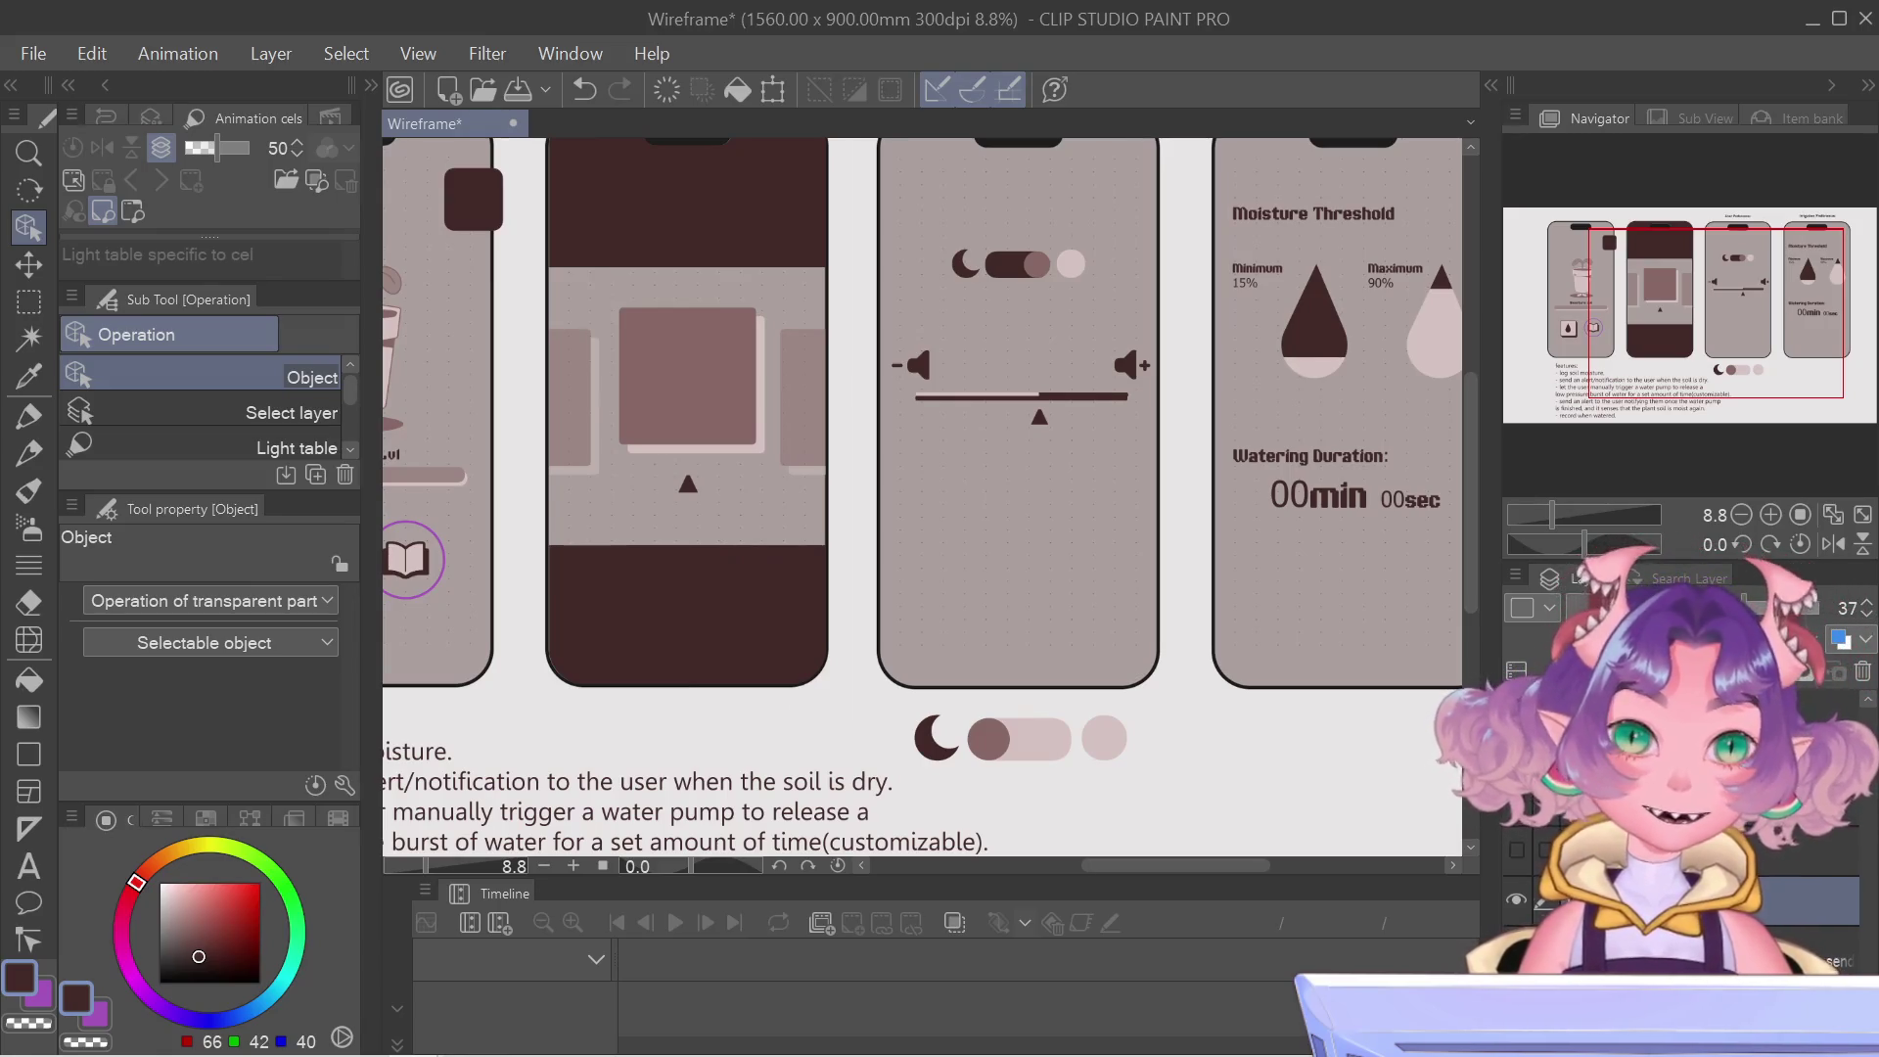
Fit the whole wireframe page in the window and save the document.
key("ctrl+0")
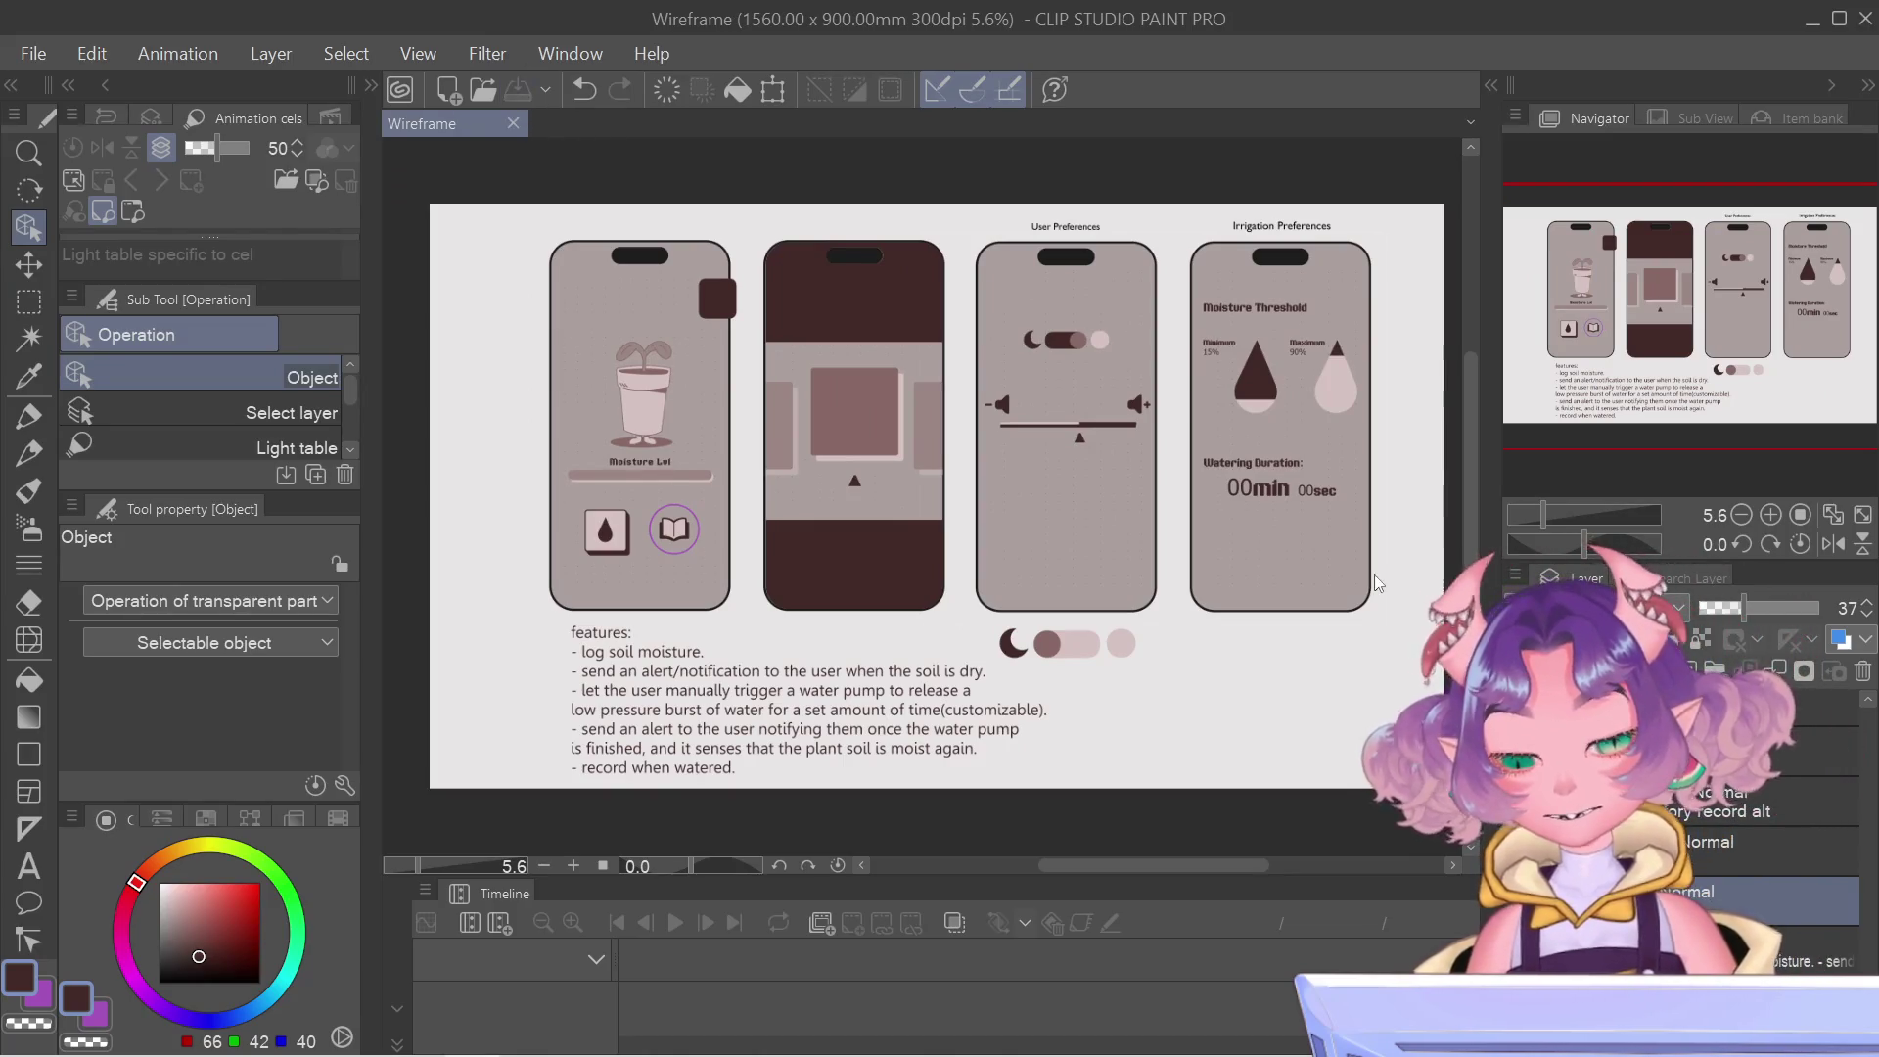
left_click(517, 98)
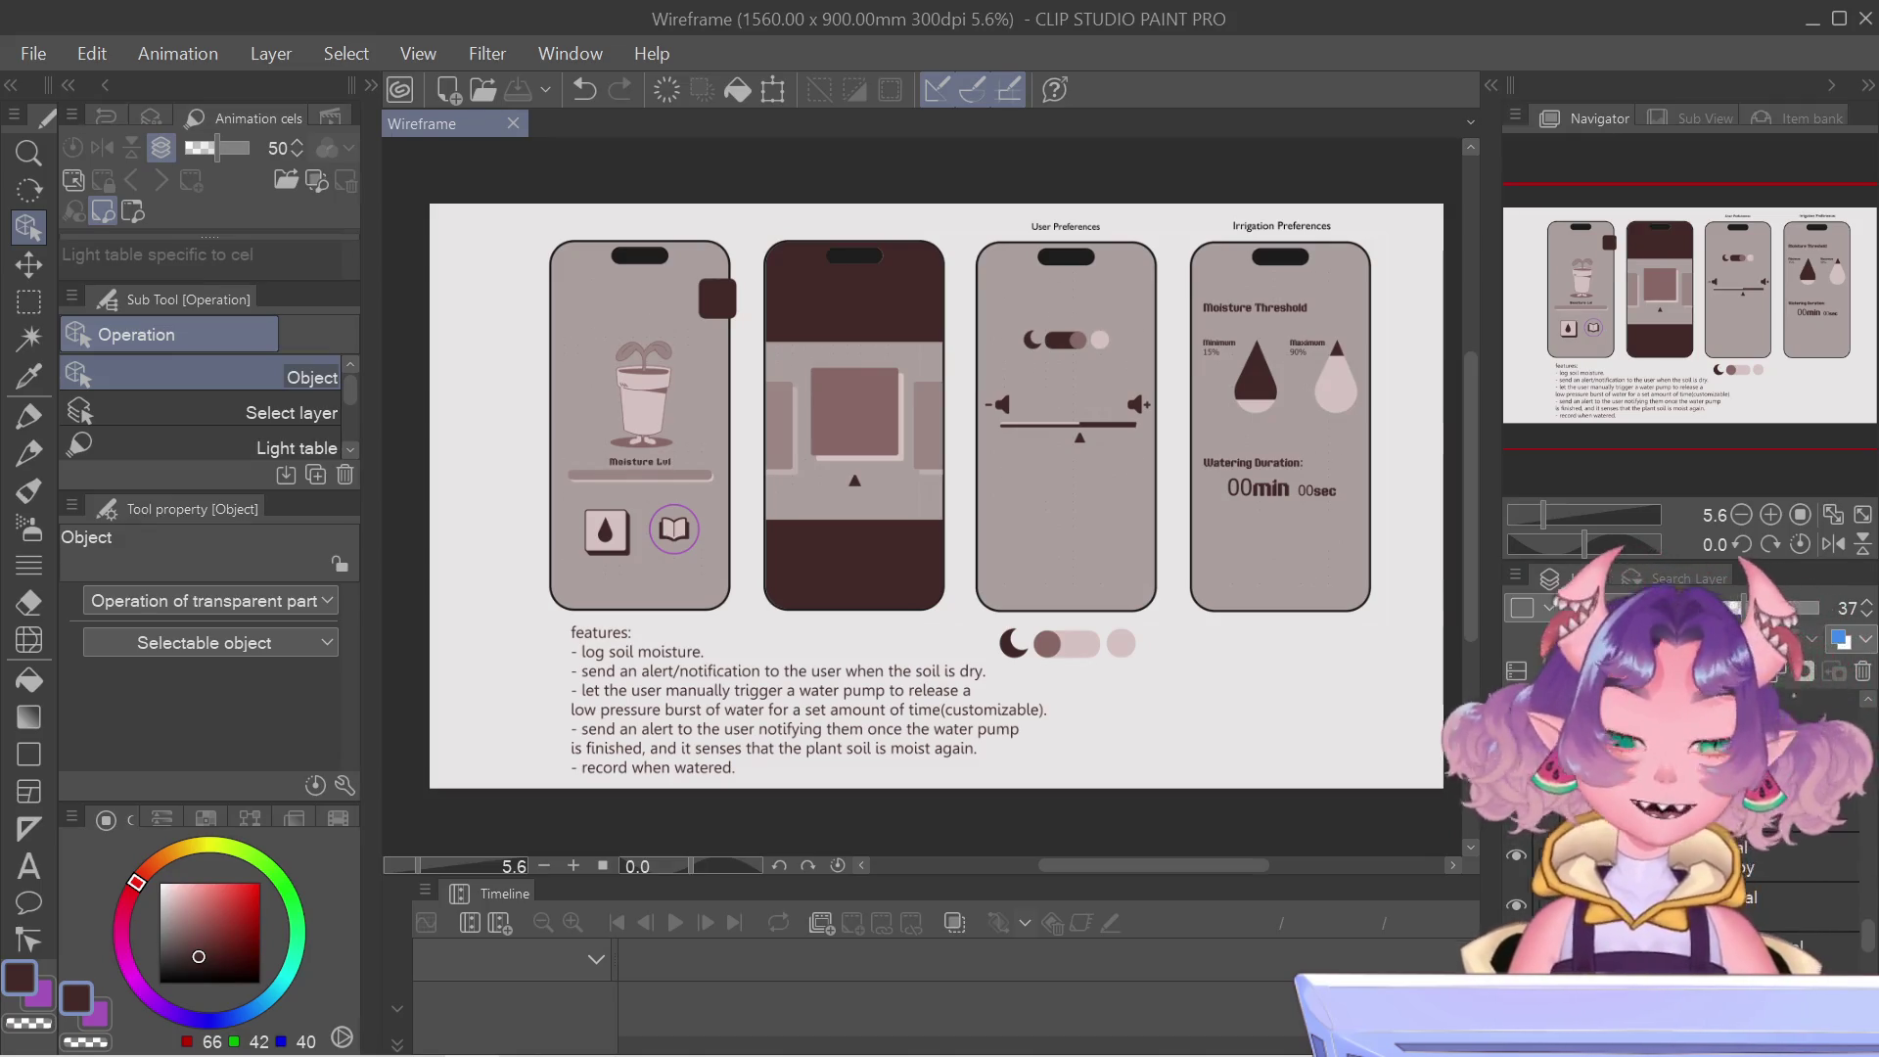
scroll(1387, 611, "up", 2)
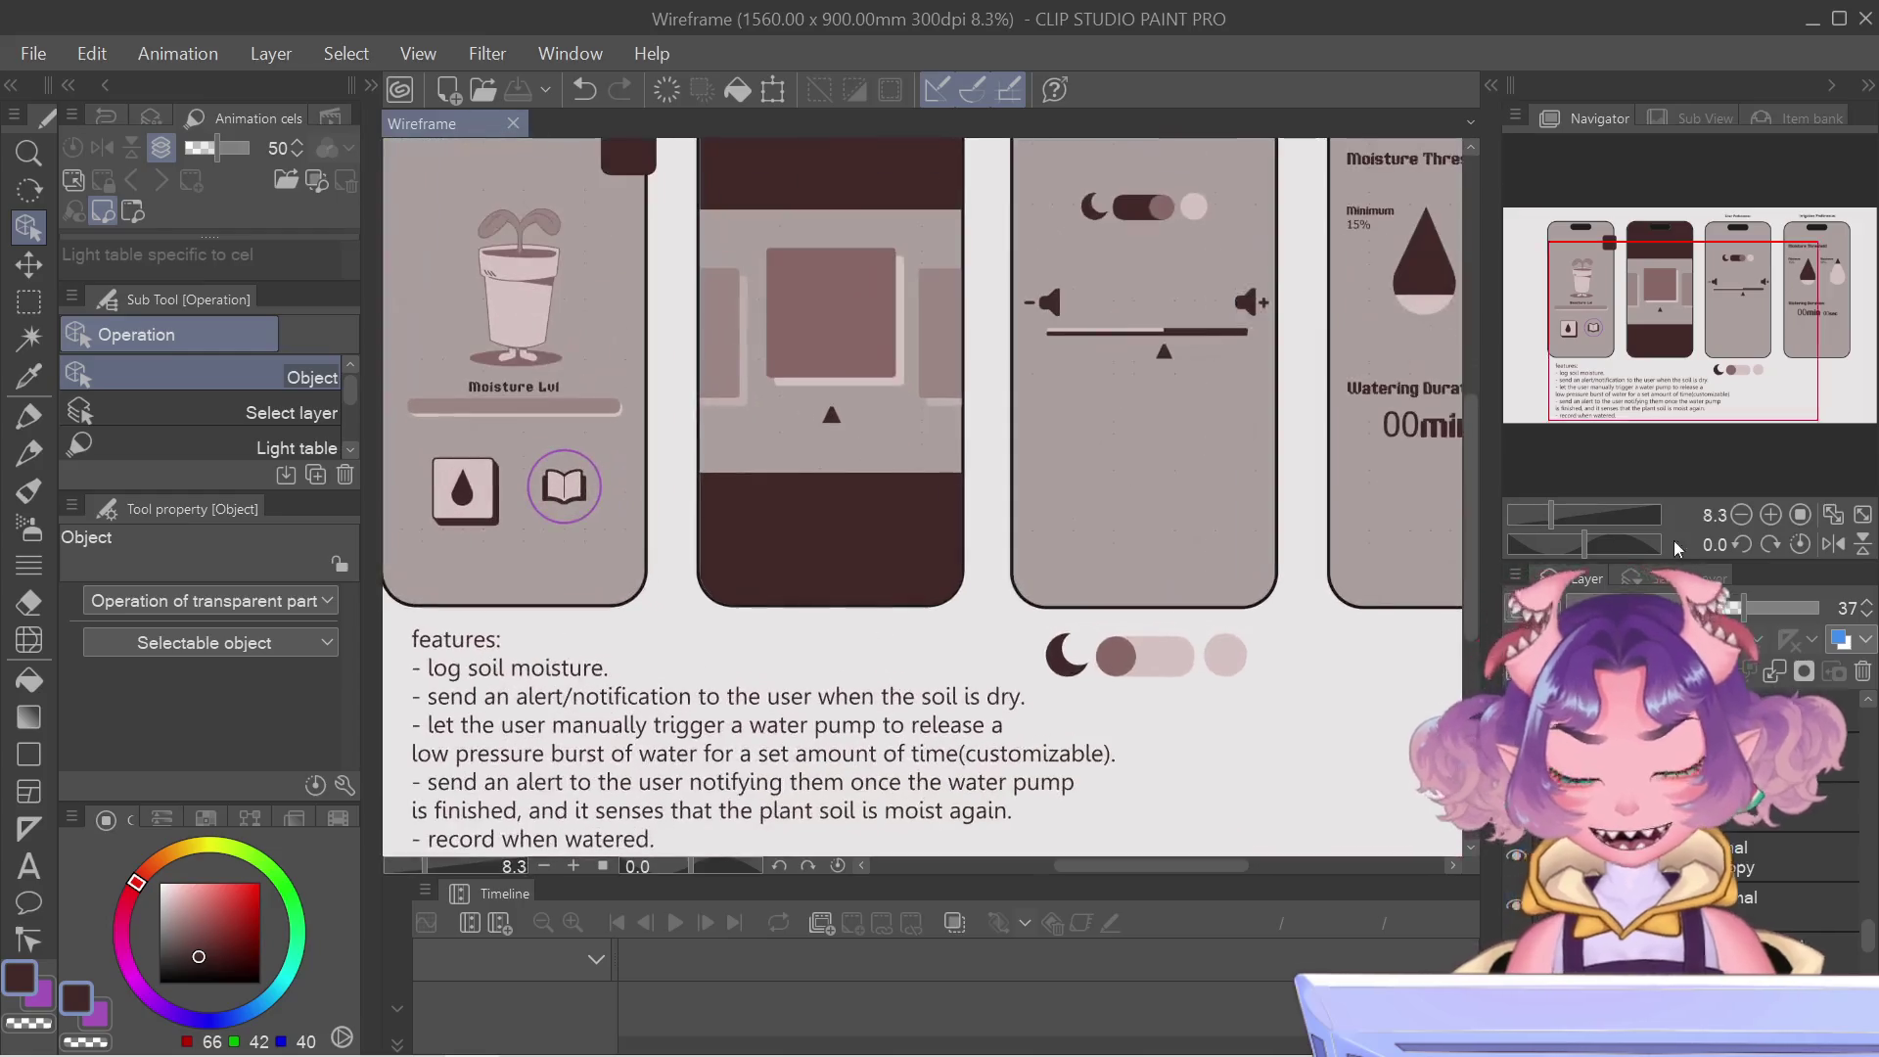
Zoom to the User Preferences screen and type 'Audio Style' below the volume slider.
scroll(1195, 558, "up", 2)
left_click_drag(1760, 299, 1792, 275)
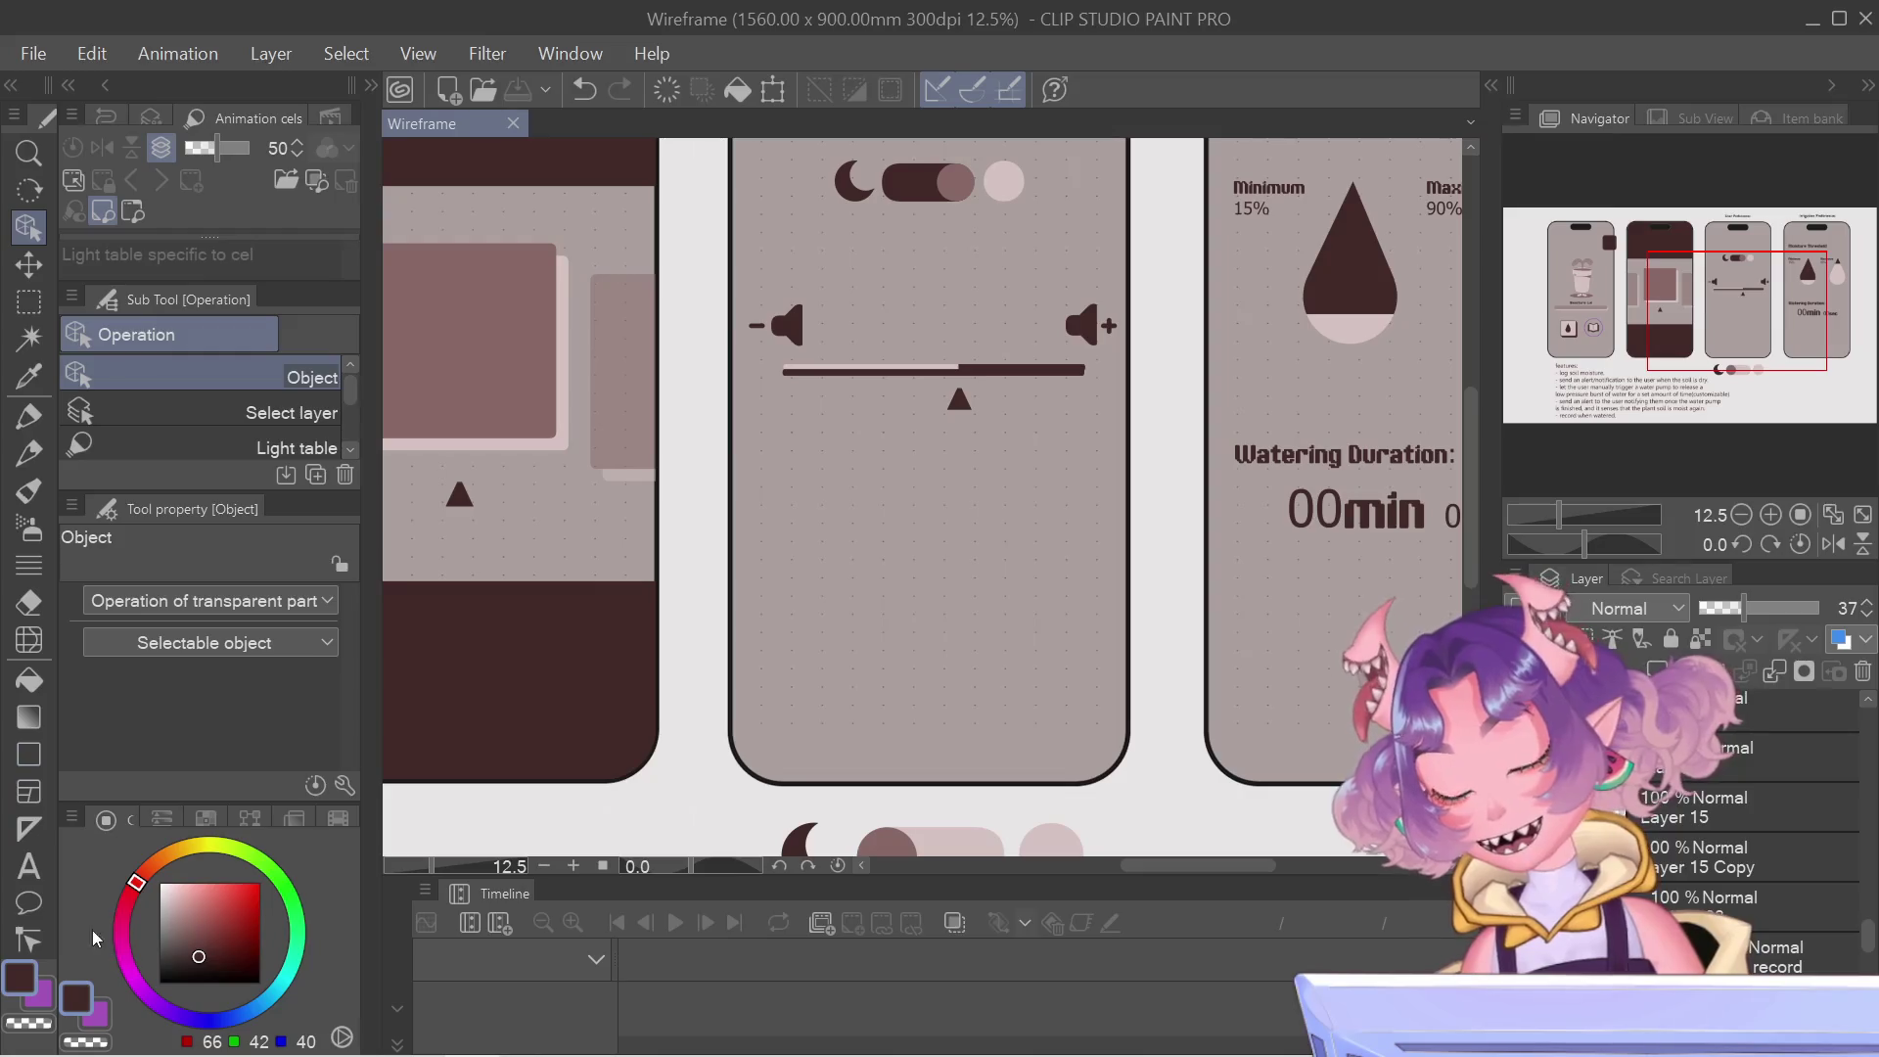
left_click(28, 866)
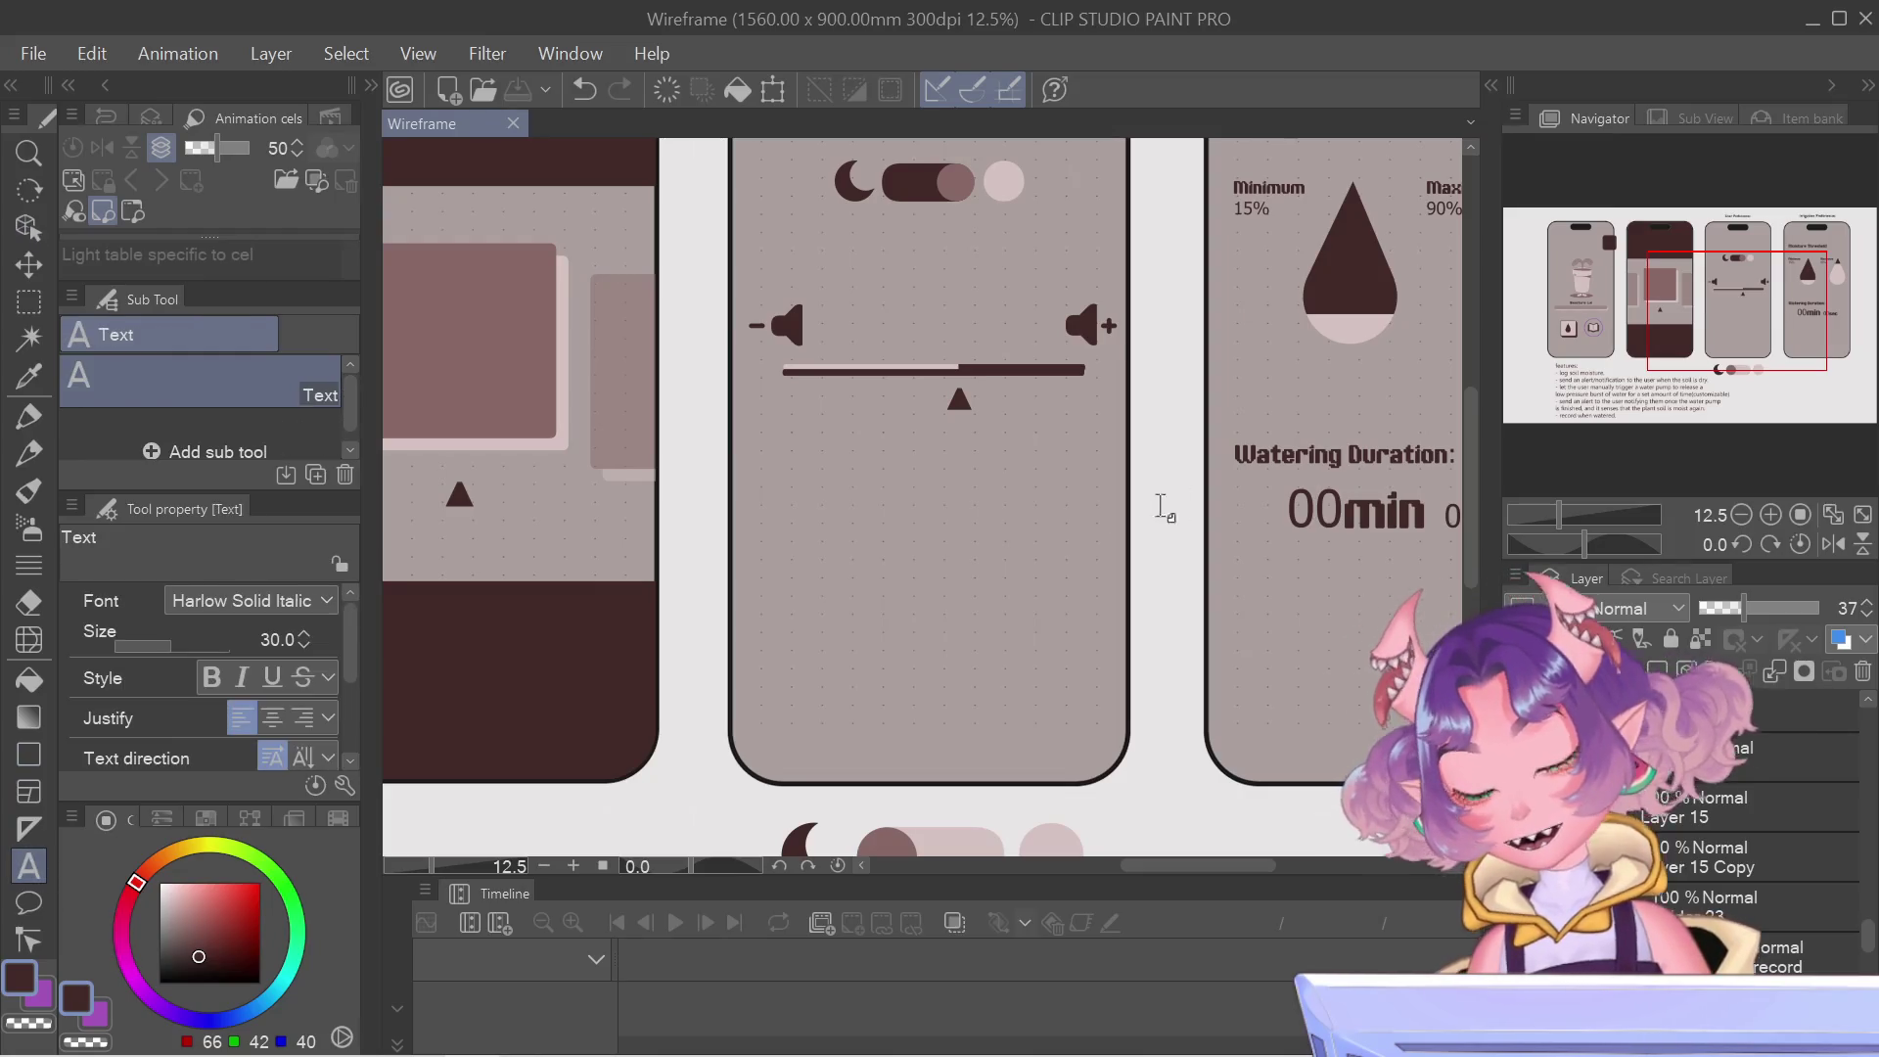
left_click(774, 469)
type("Audio")
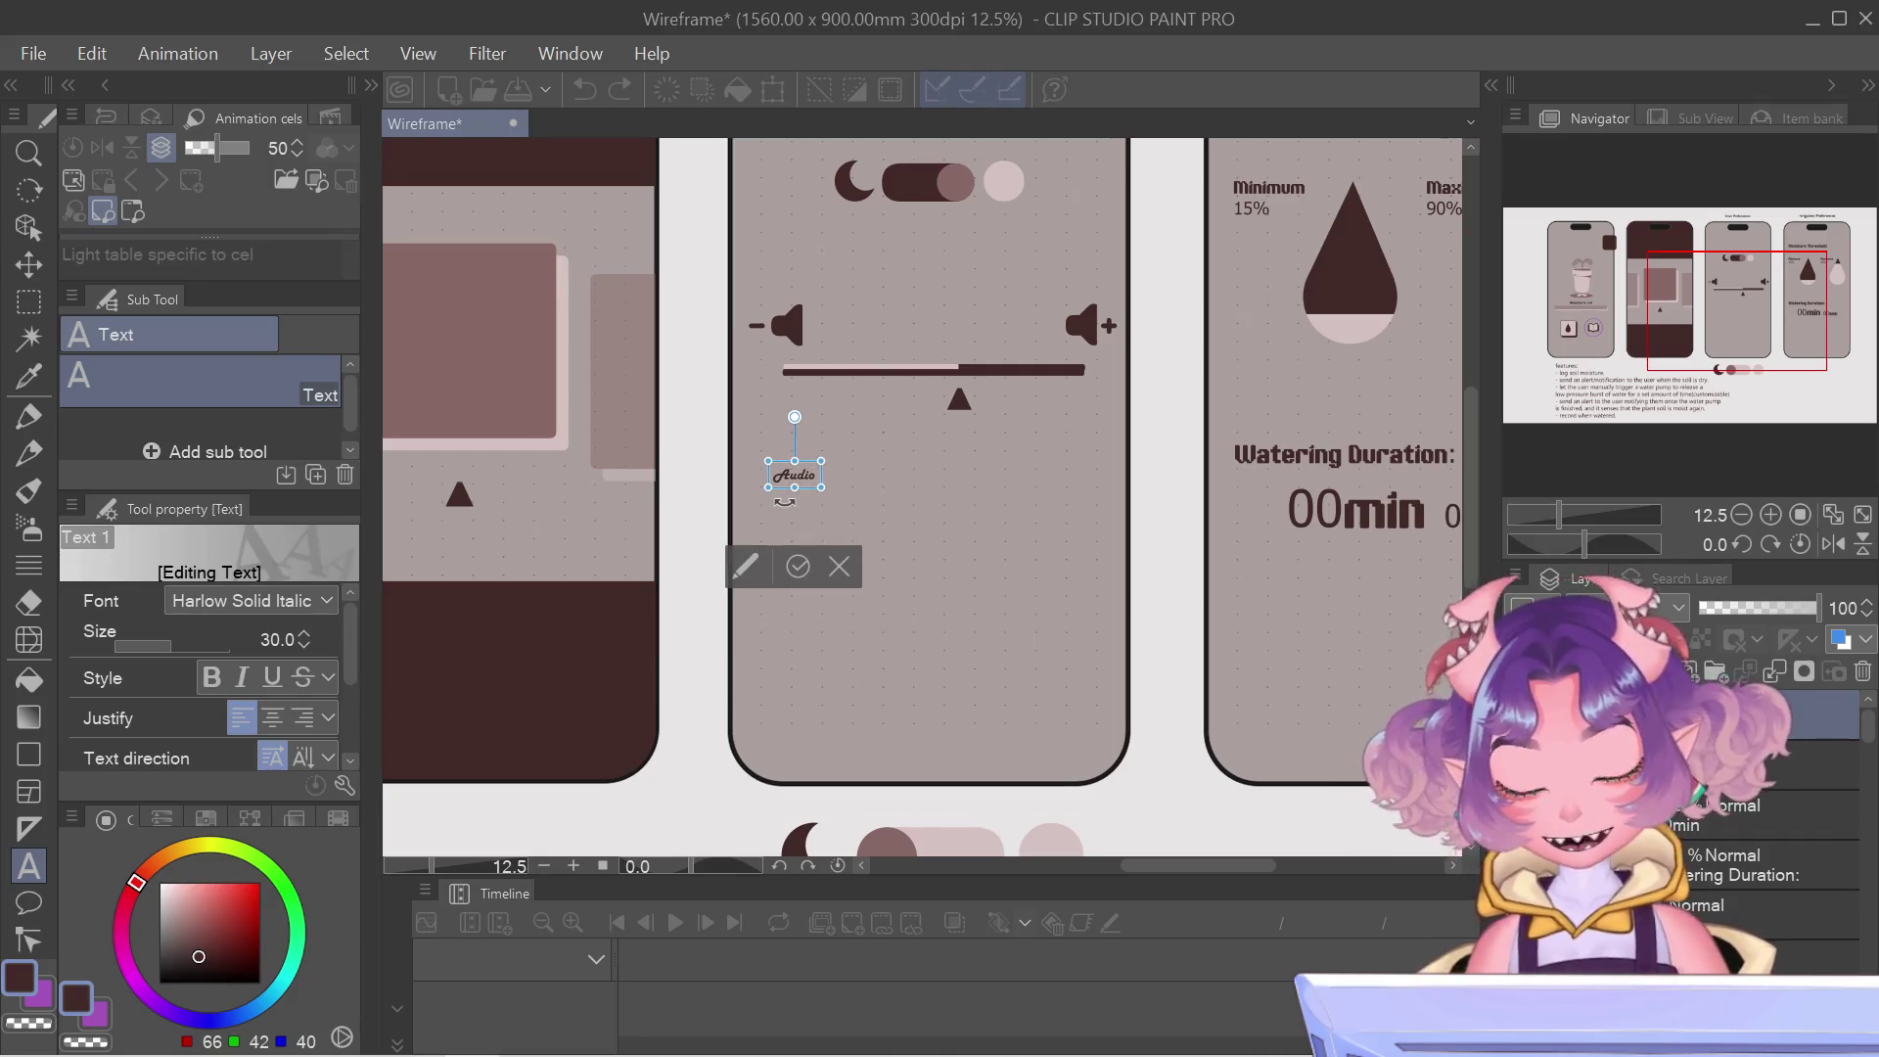
type(" Style")
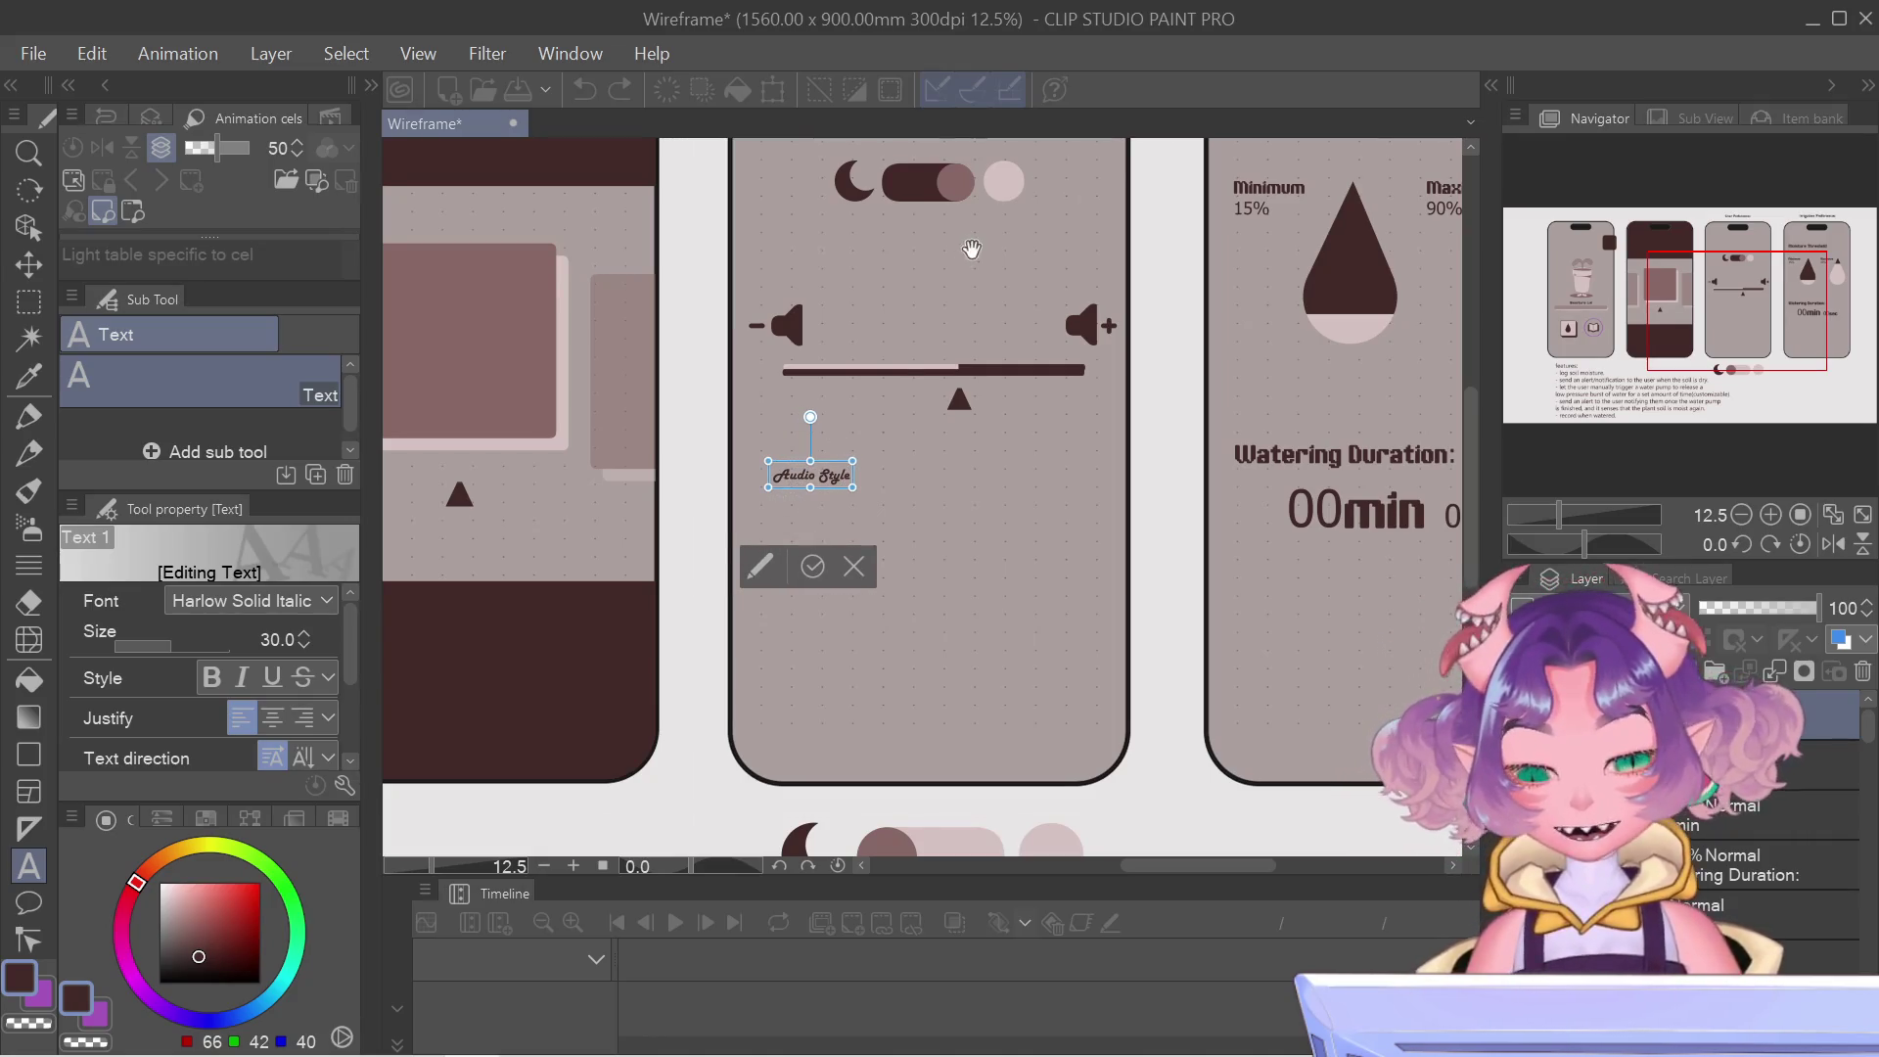
Set the label to Game Paused DEMO font at size 56.8, add the colon, and commit.
key("ctrl+a")
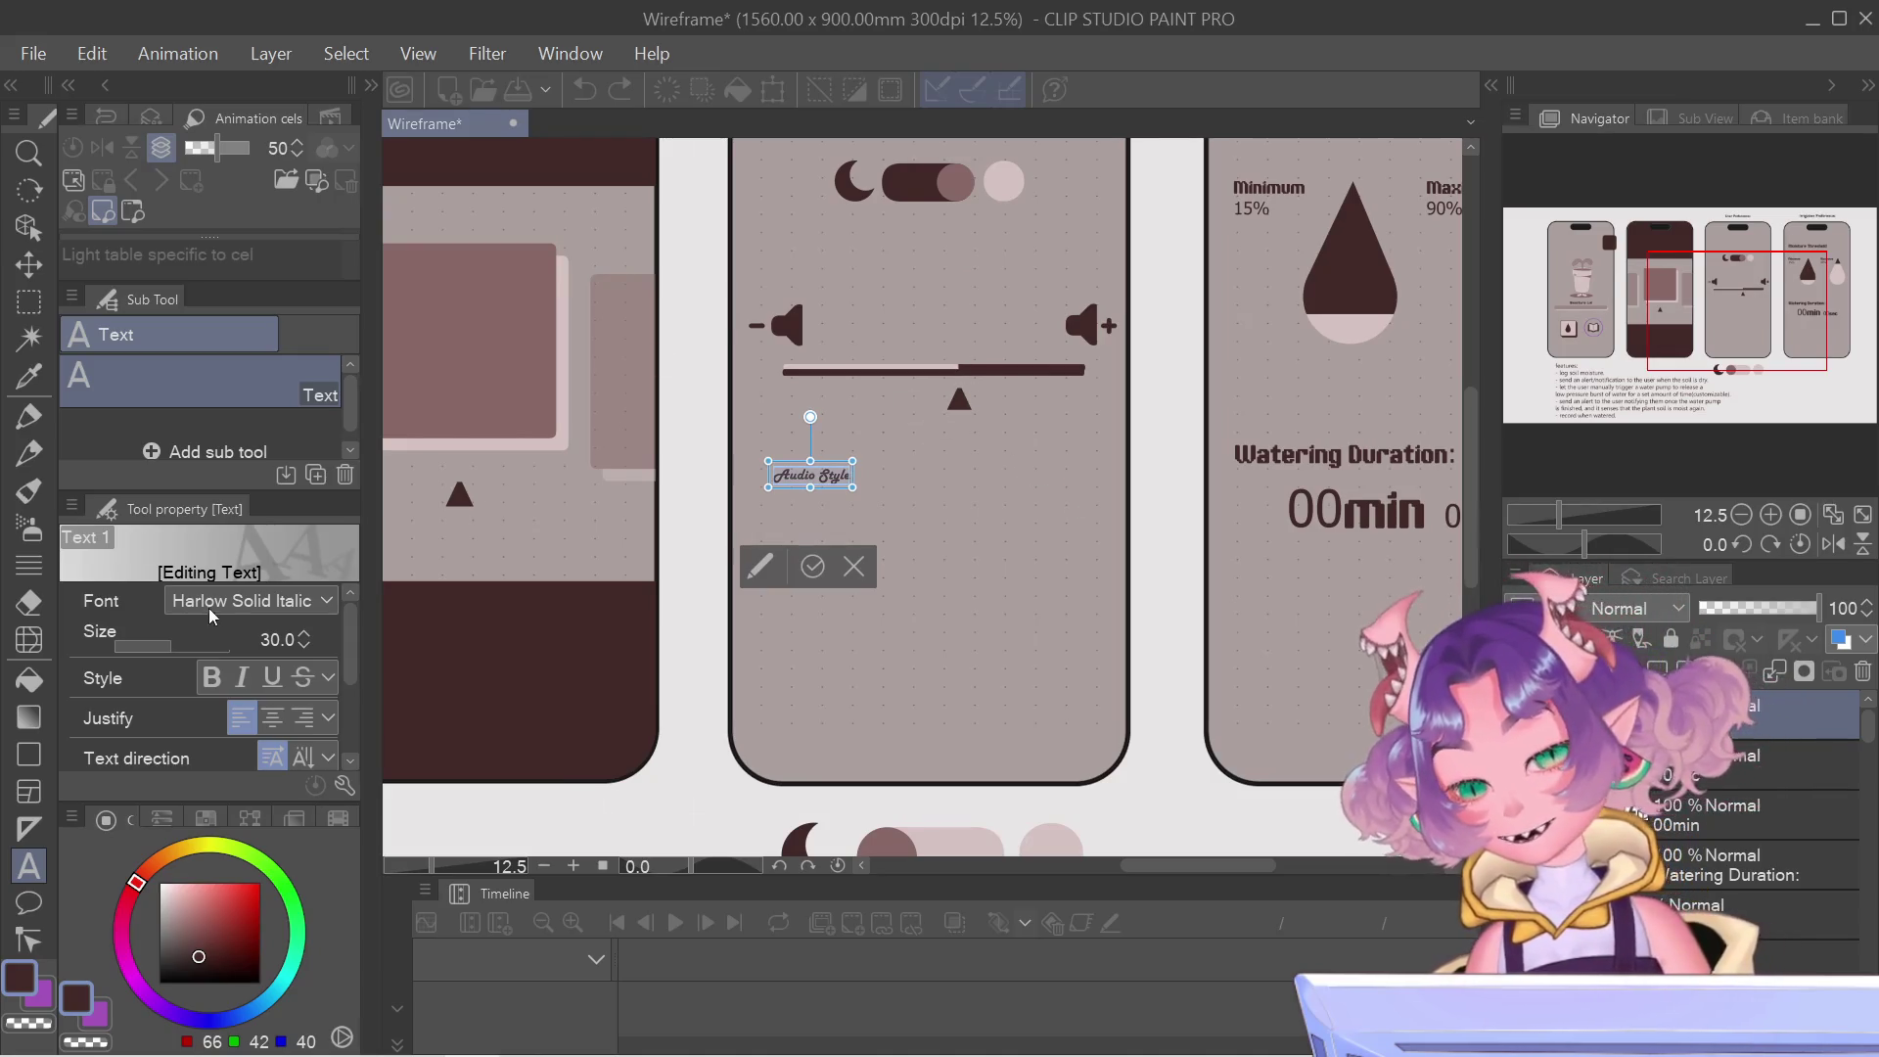
left_click(208, 608)
scroll(198, 705, "up", 5)
scroll(160, 759, "up", 1)
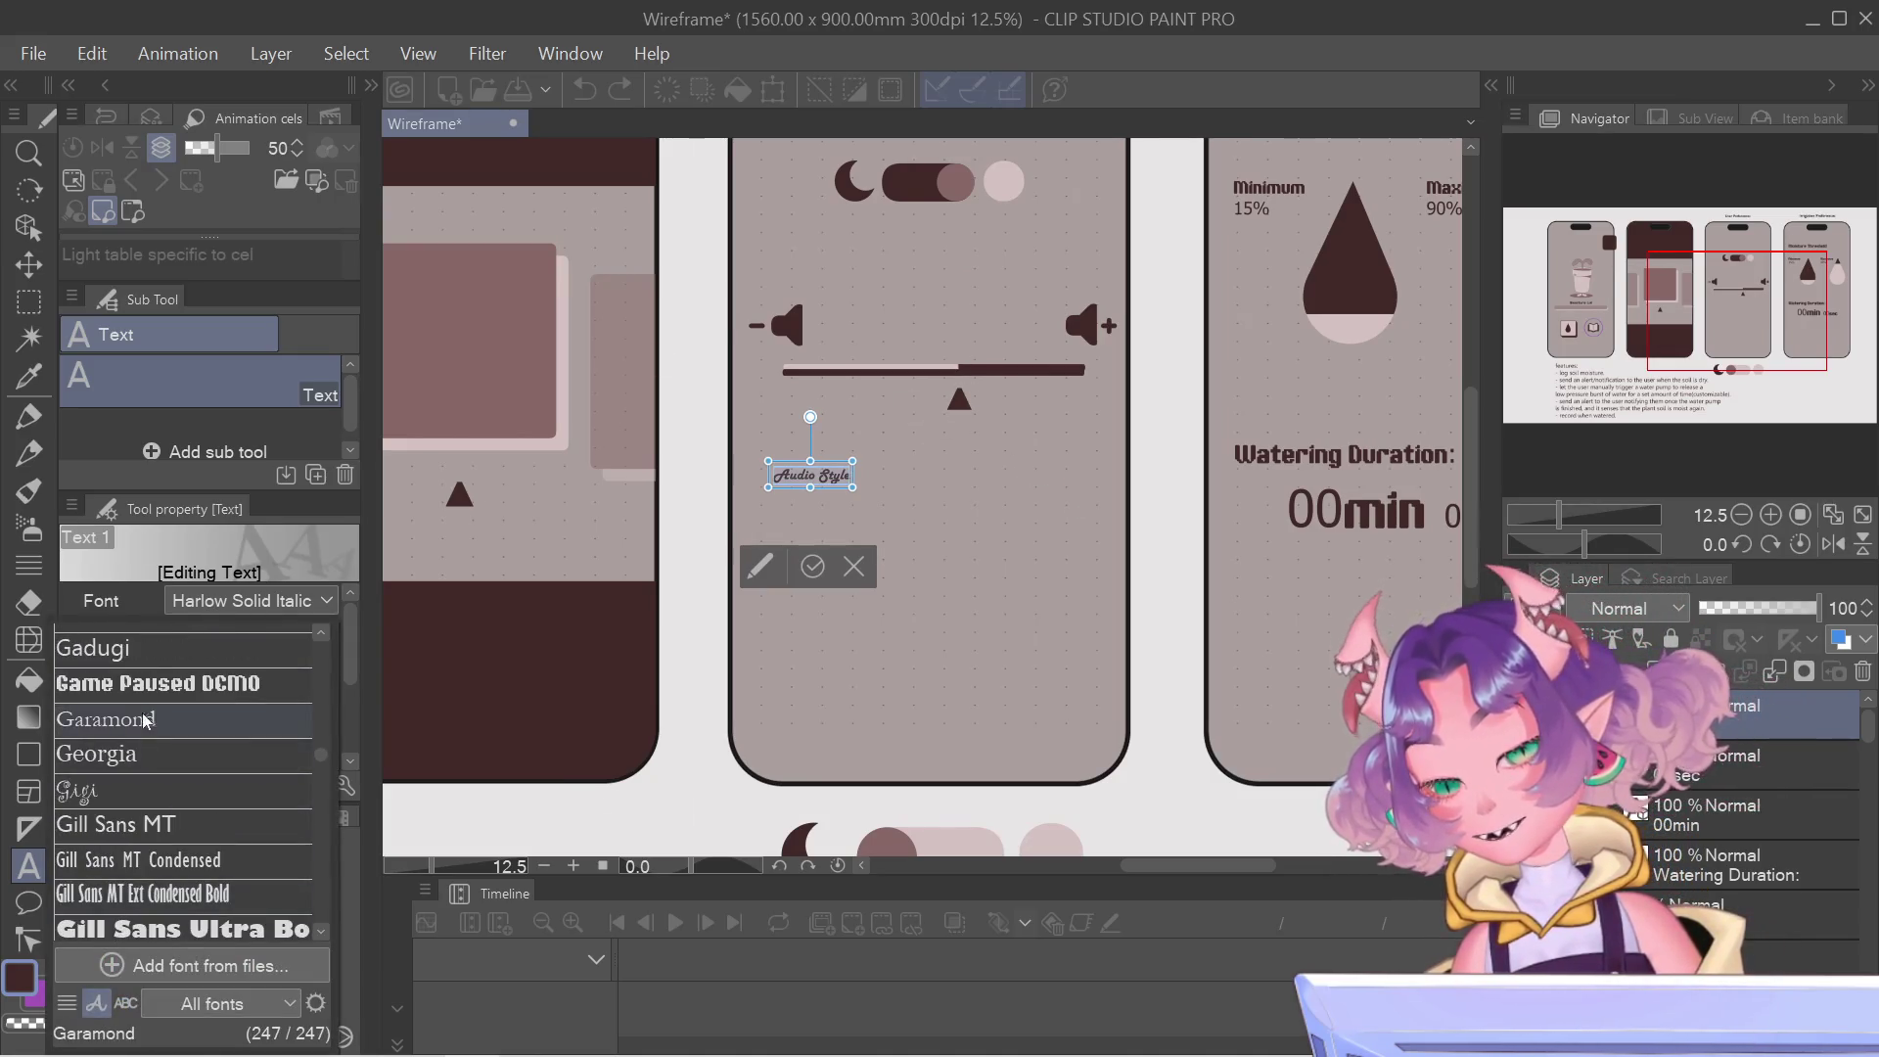
left_click(137, 685)
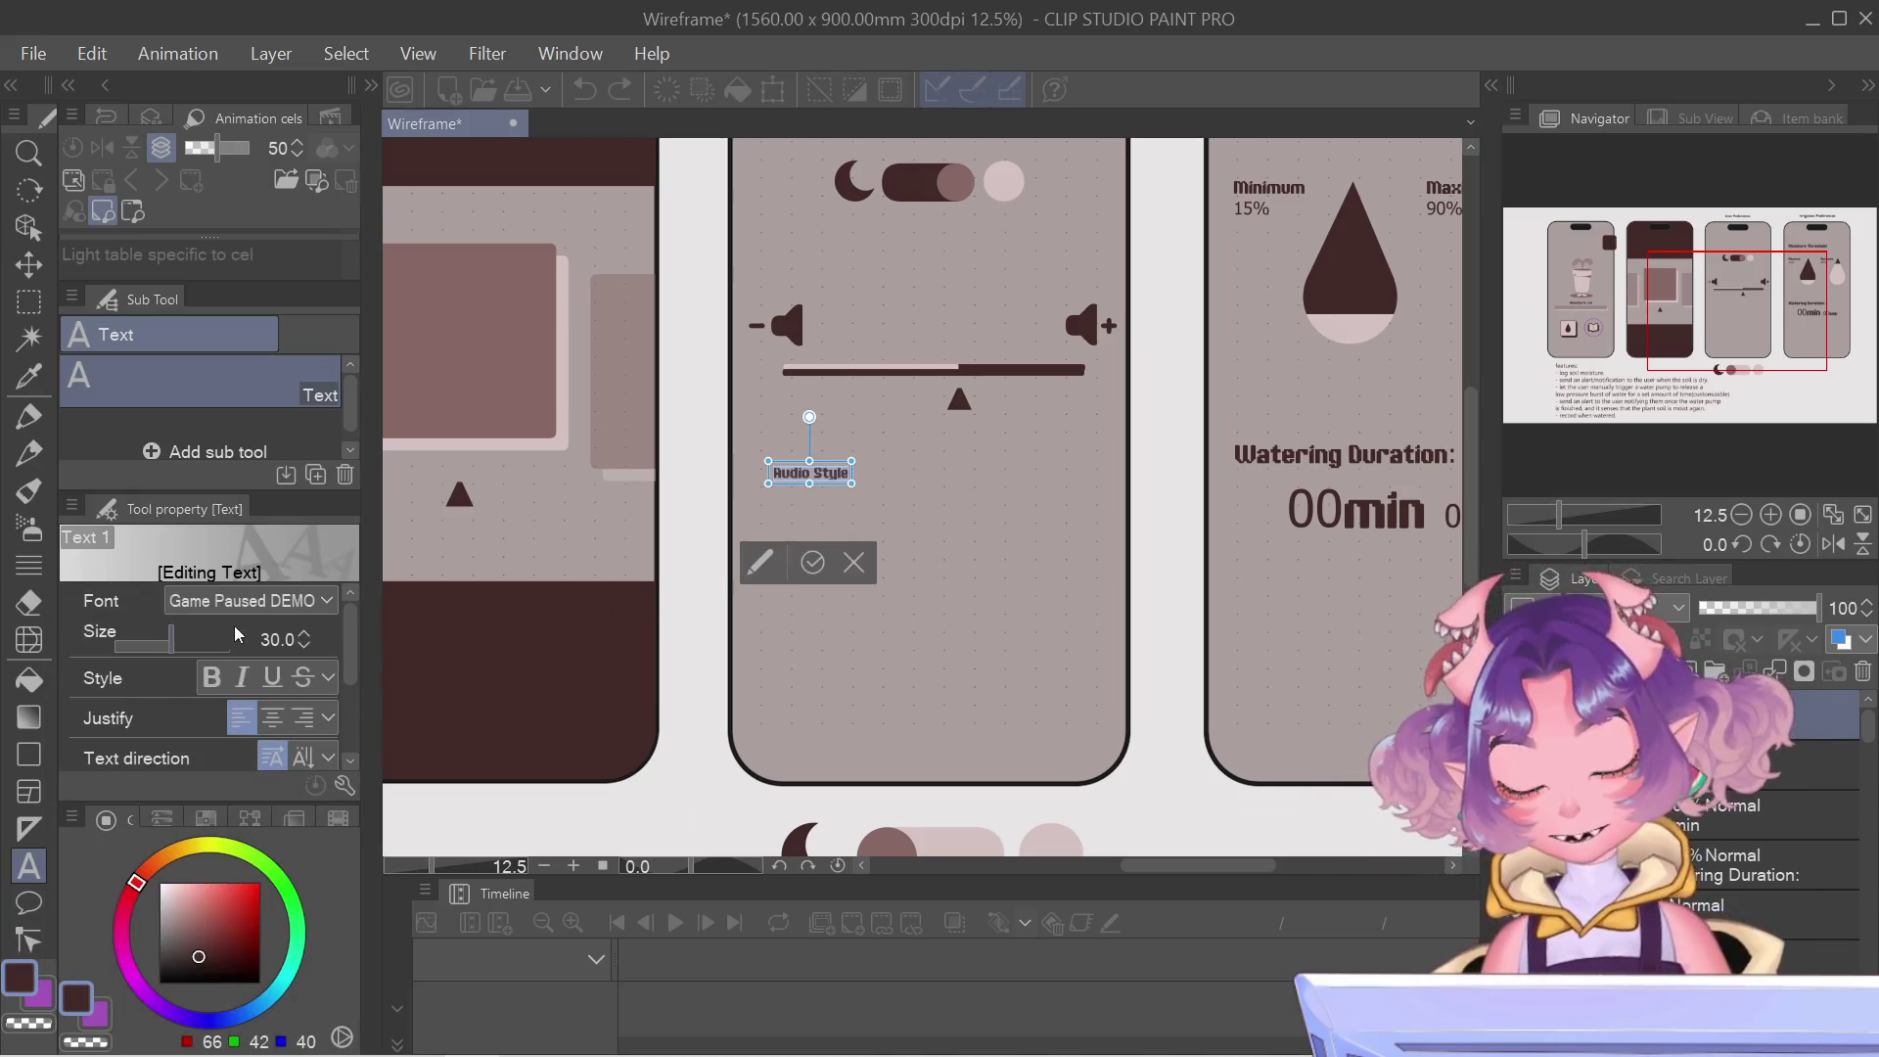
left_click(174, 646)
left_click_drag(173, 642, 182, 642)
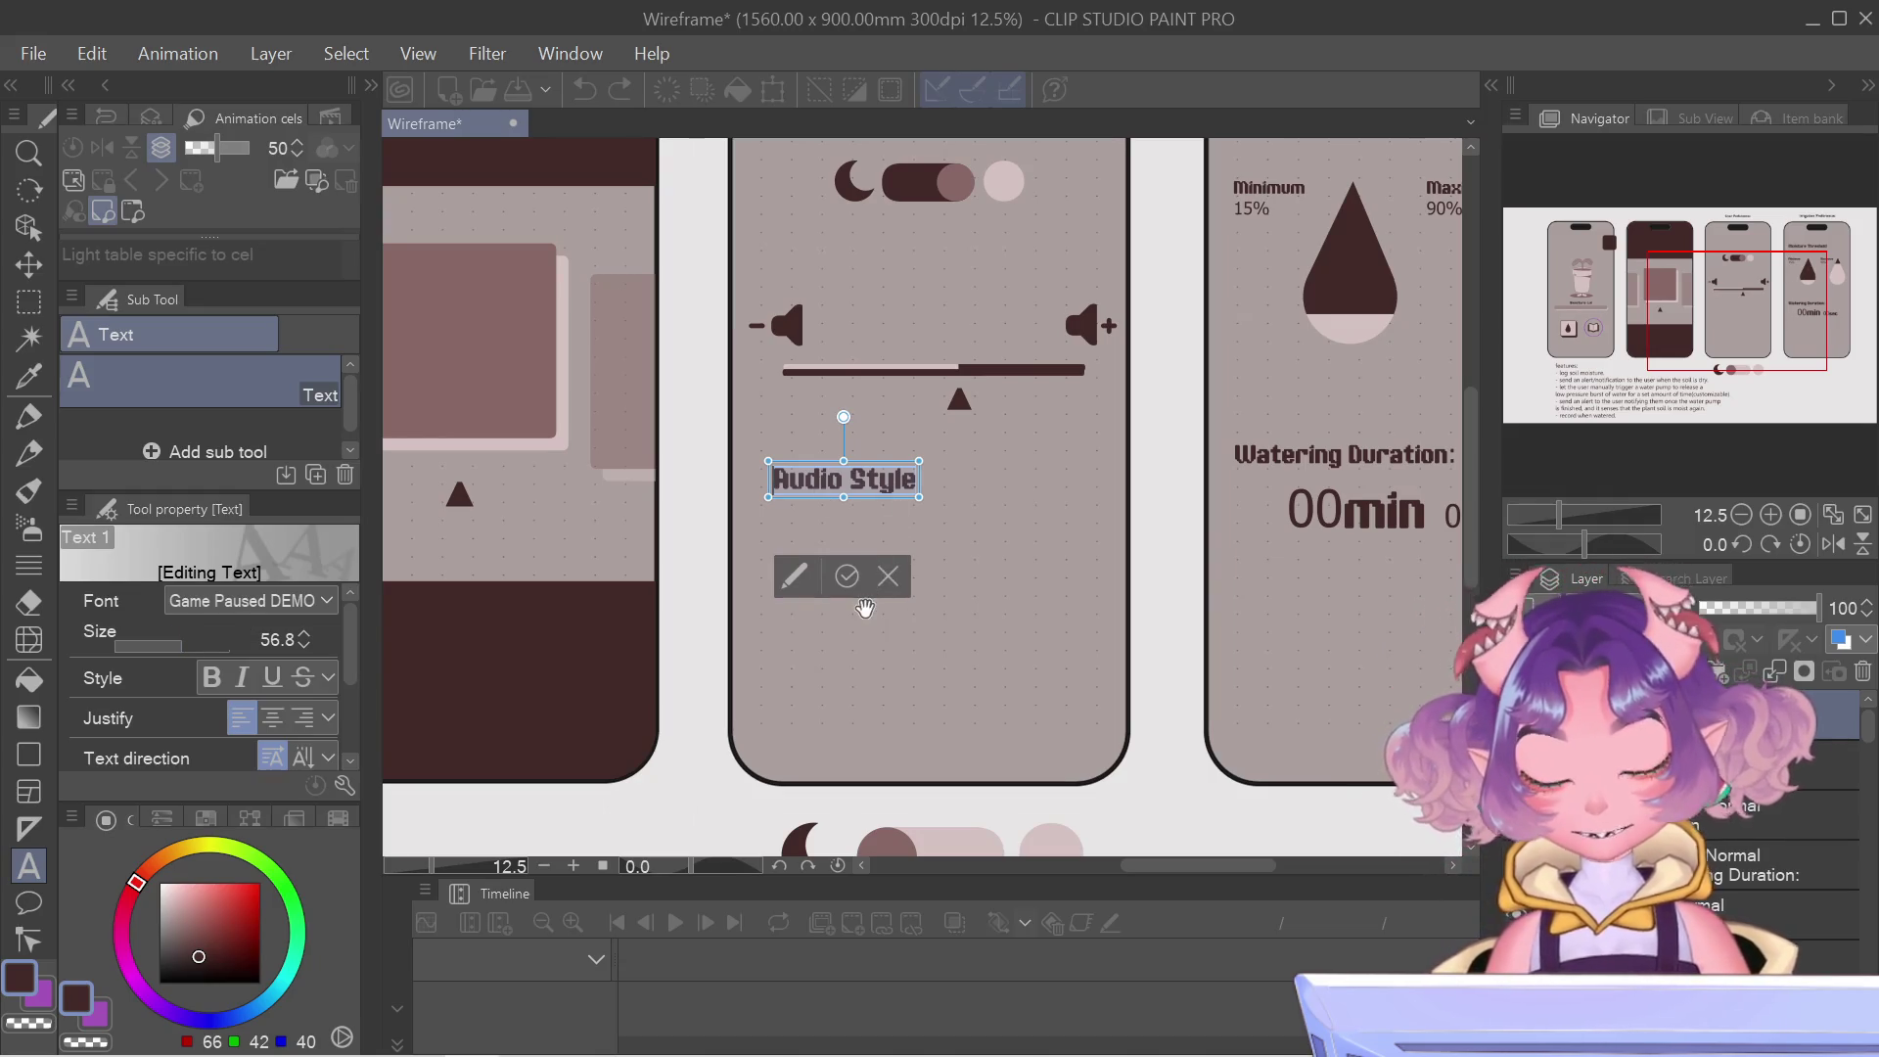
type(":")
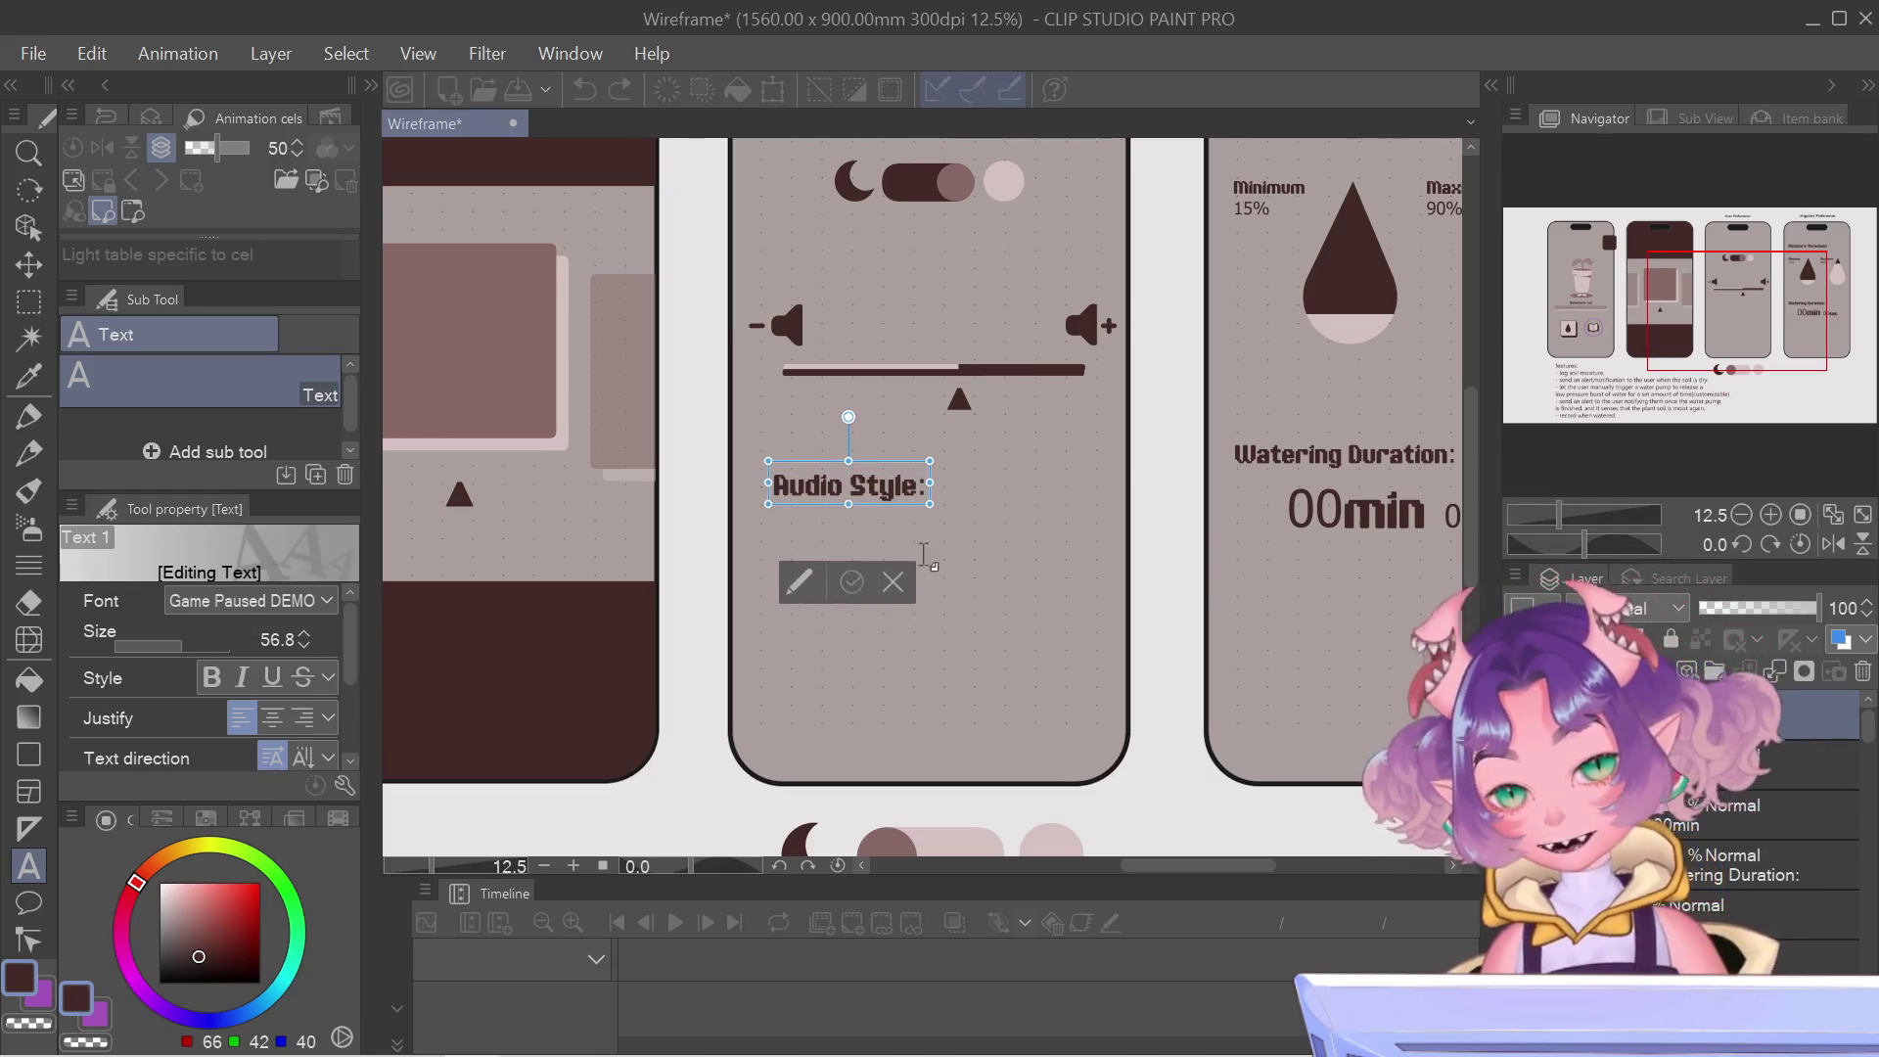
left_click(854, 583)
Start a new text box beside 'Audio Style:' with the first option 'Normie'.
key("t")
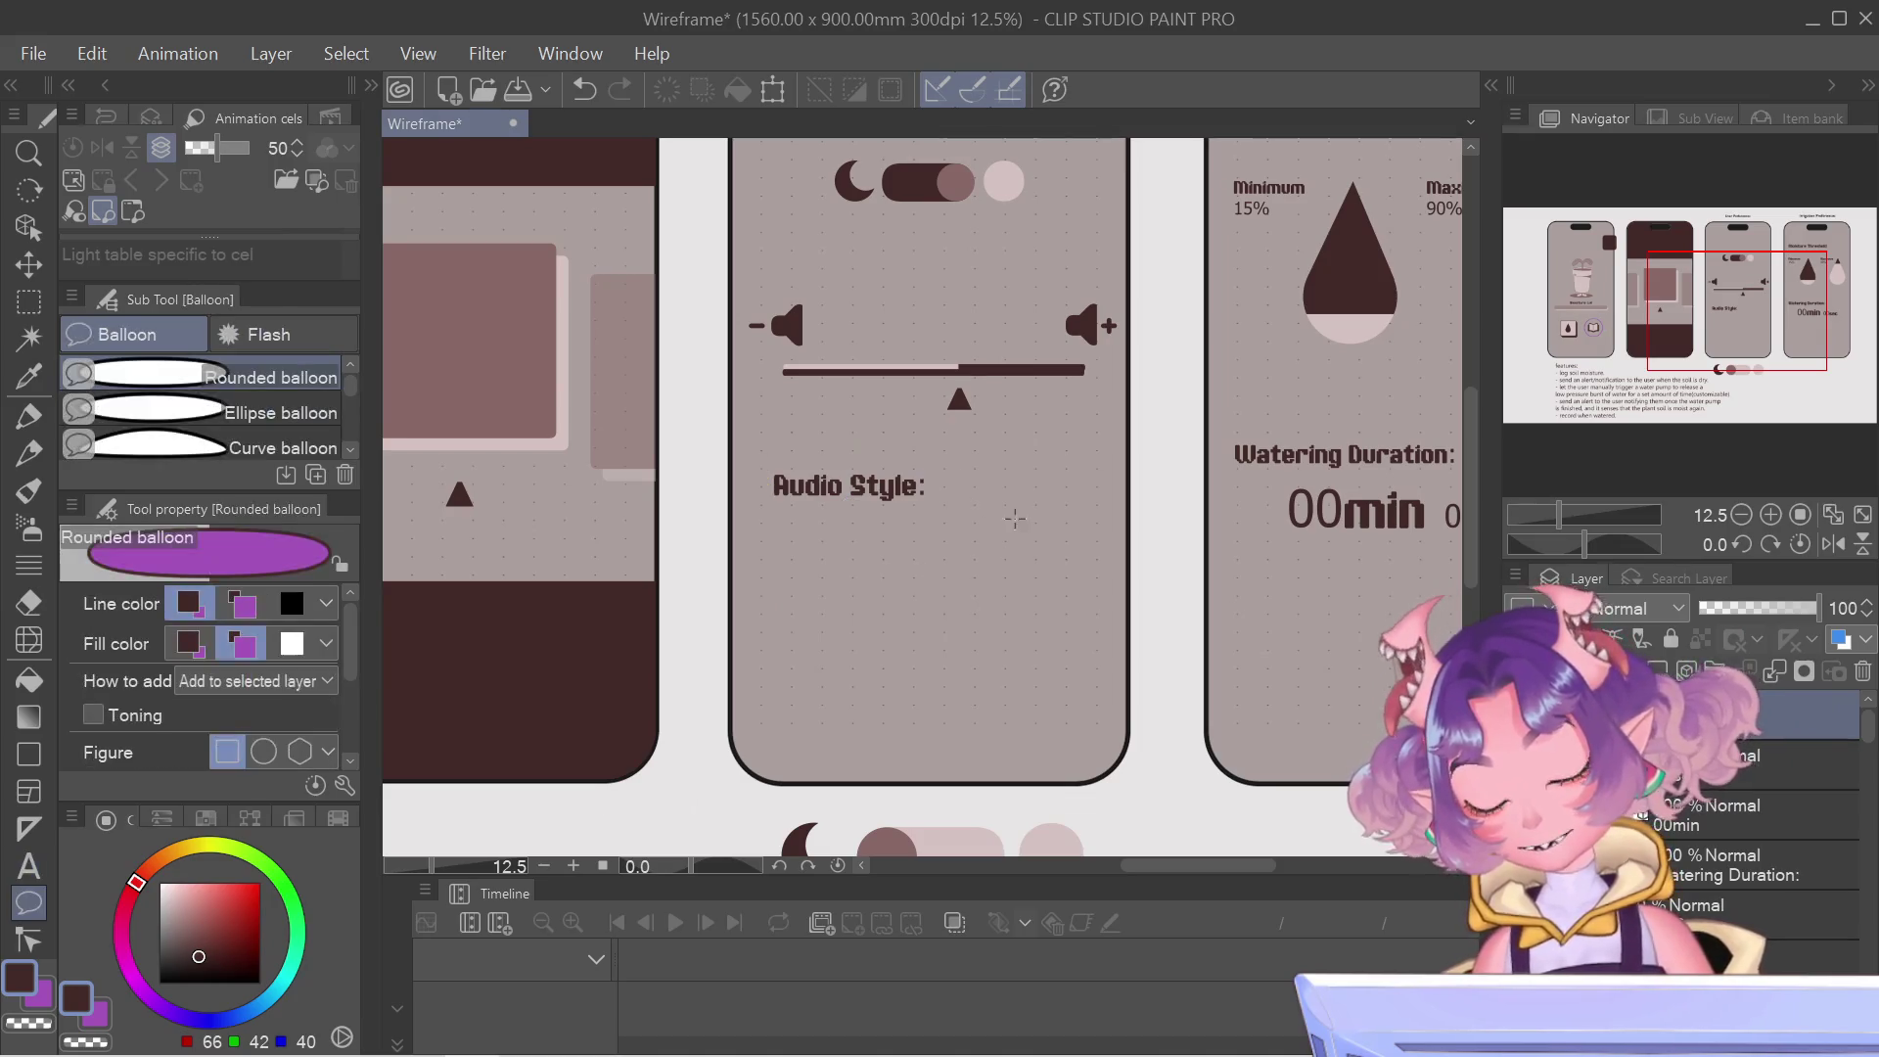
key("t")
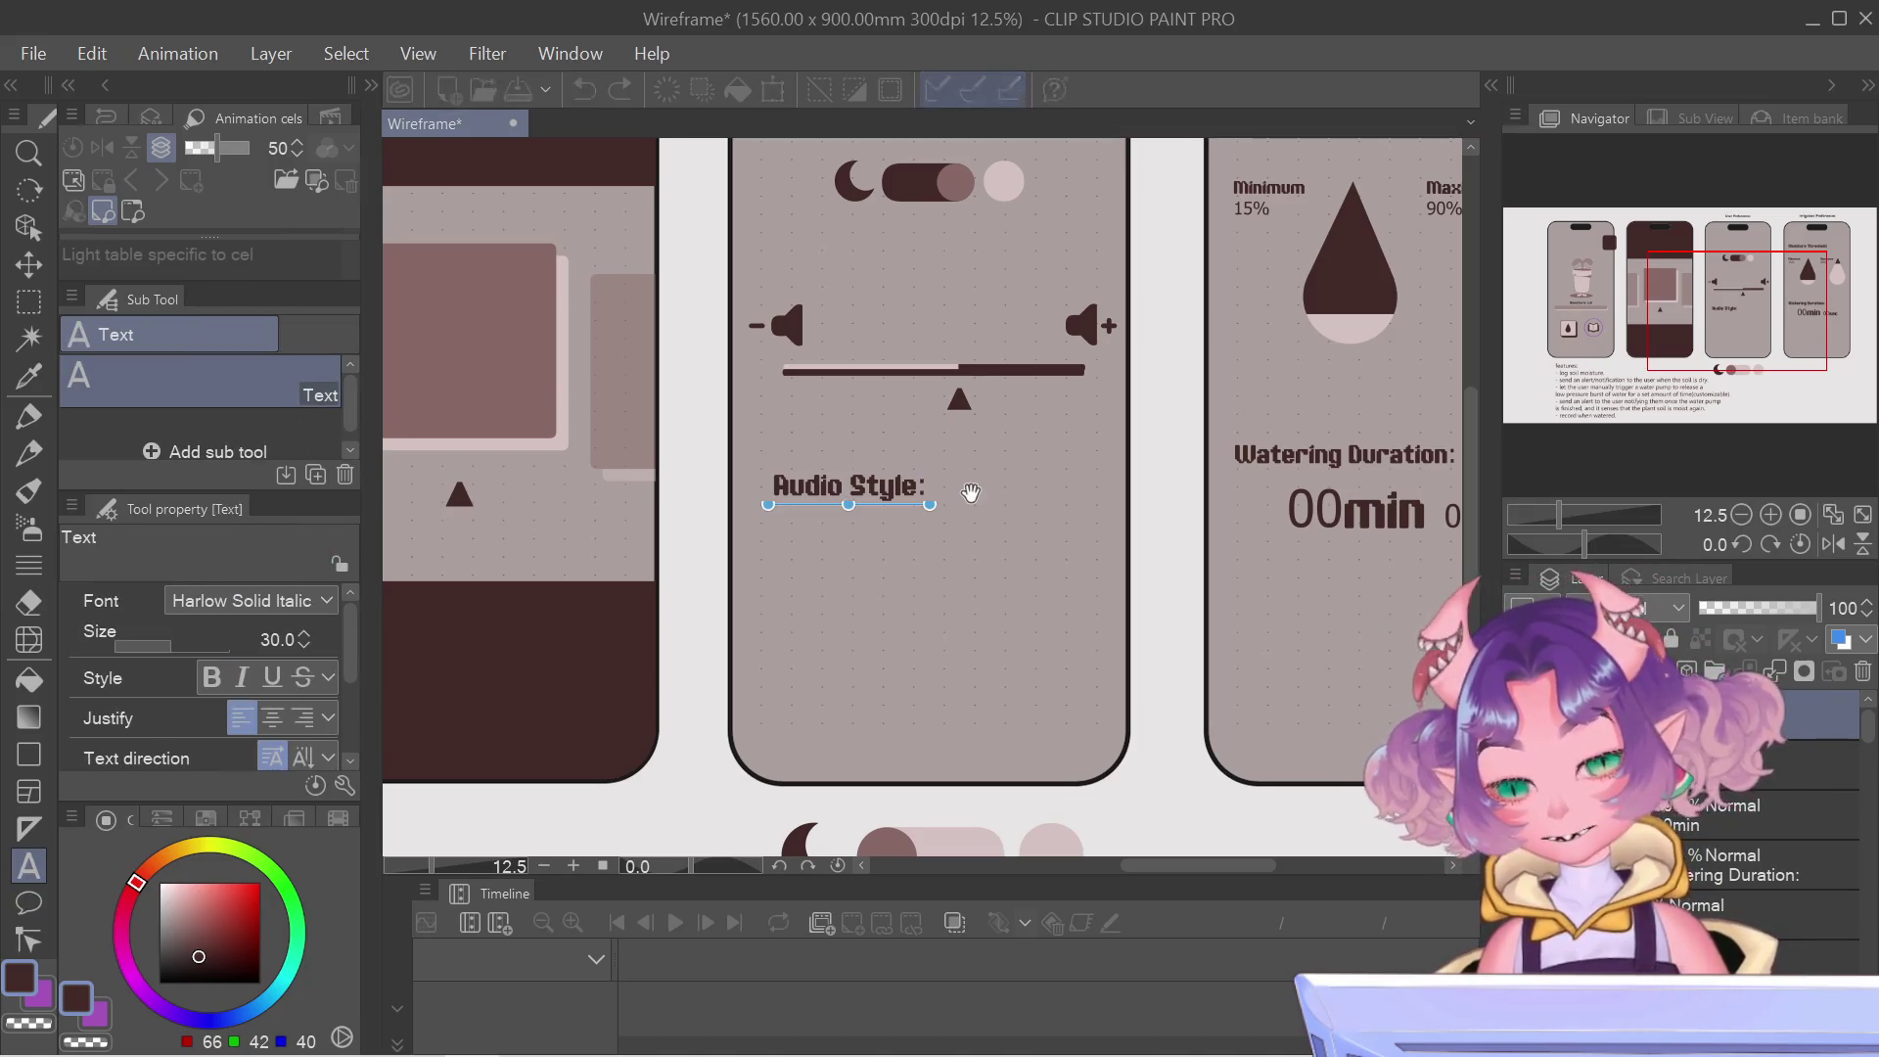
left_click(972, 495)
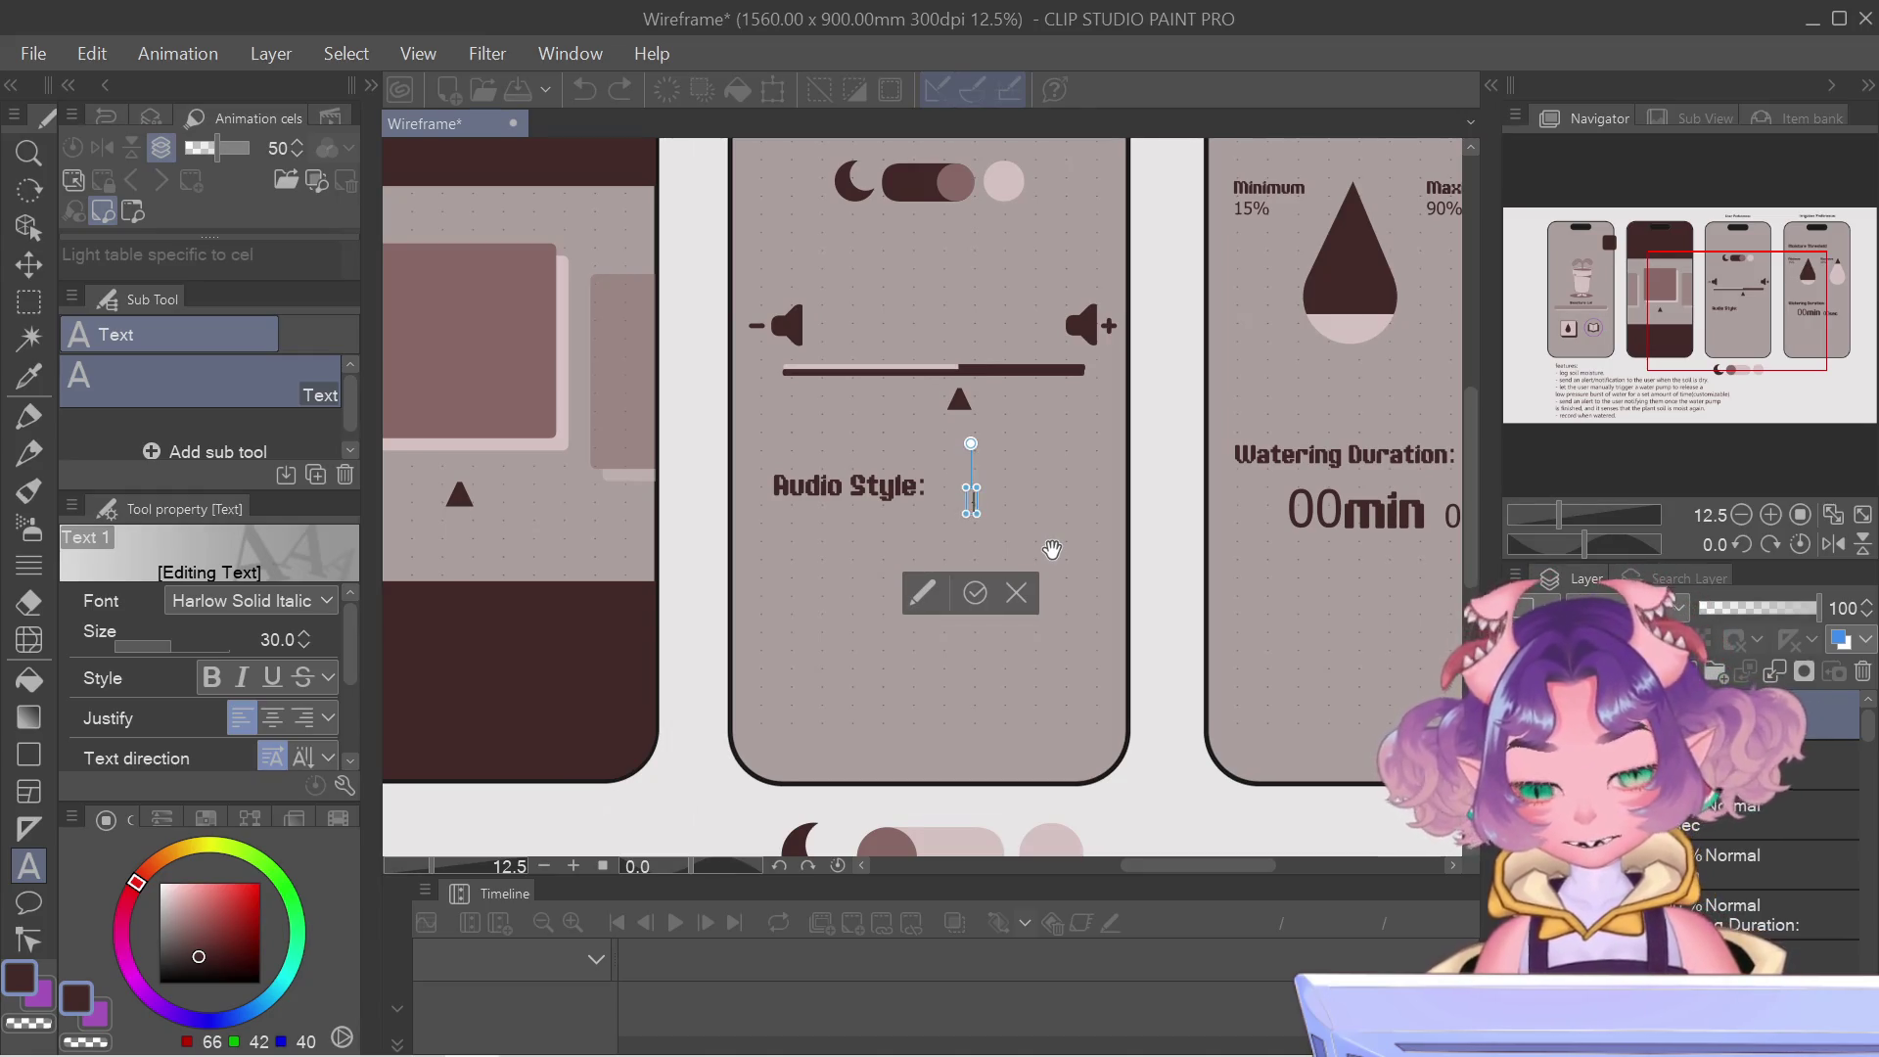
type("Norm")
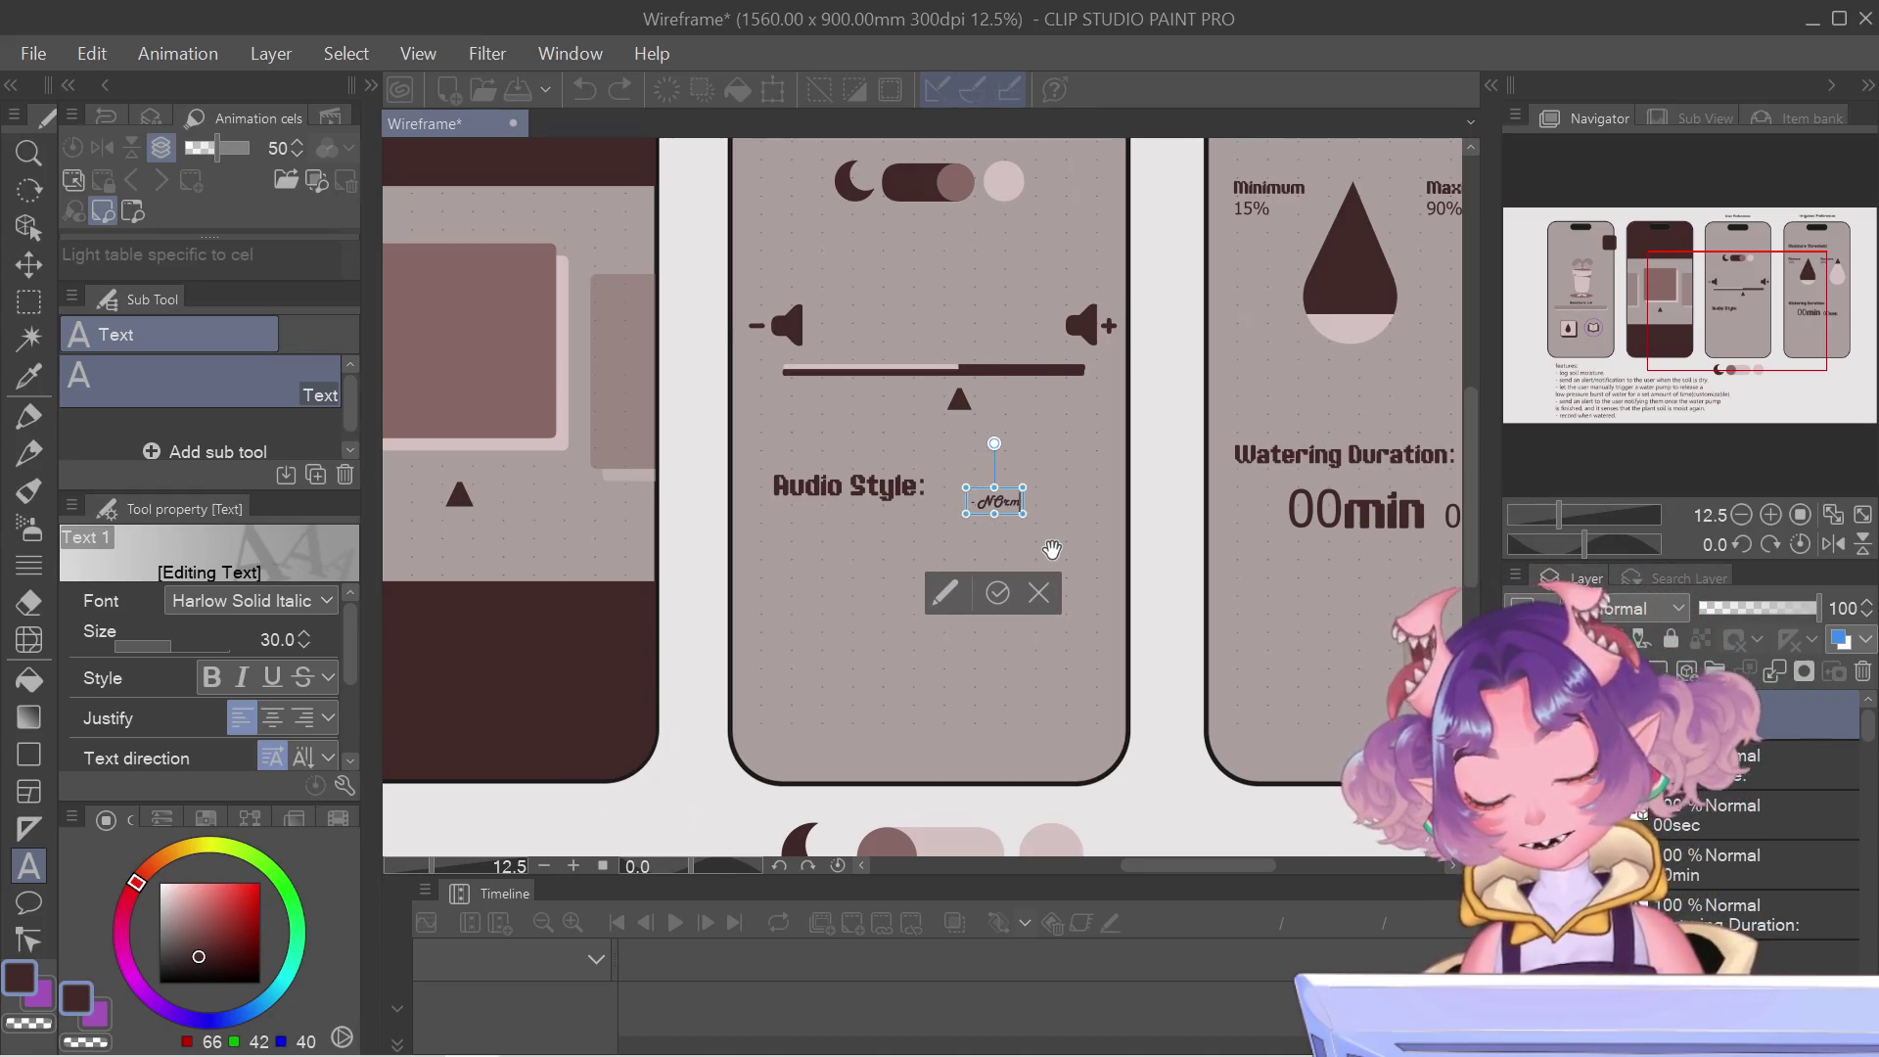
key("BackSpace")
key("BackSpace")
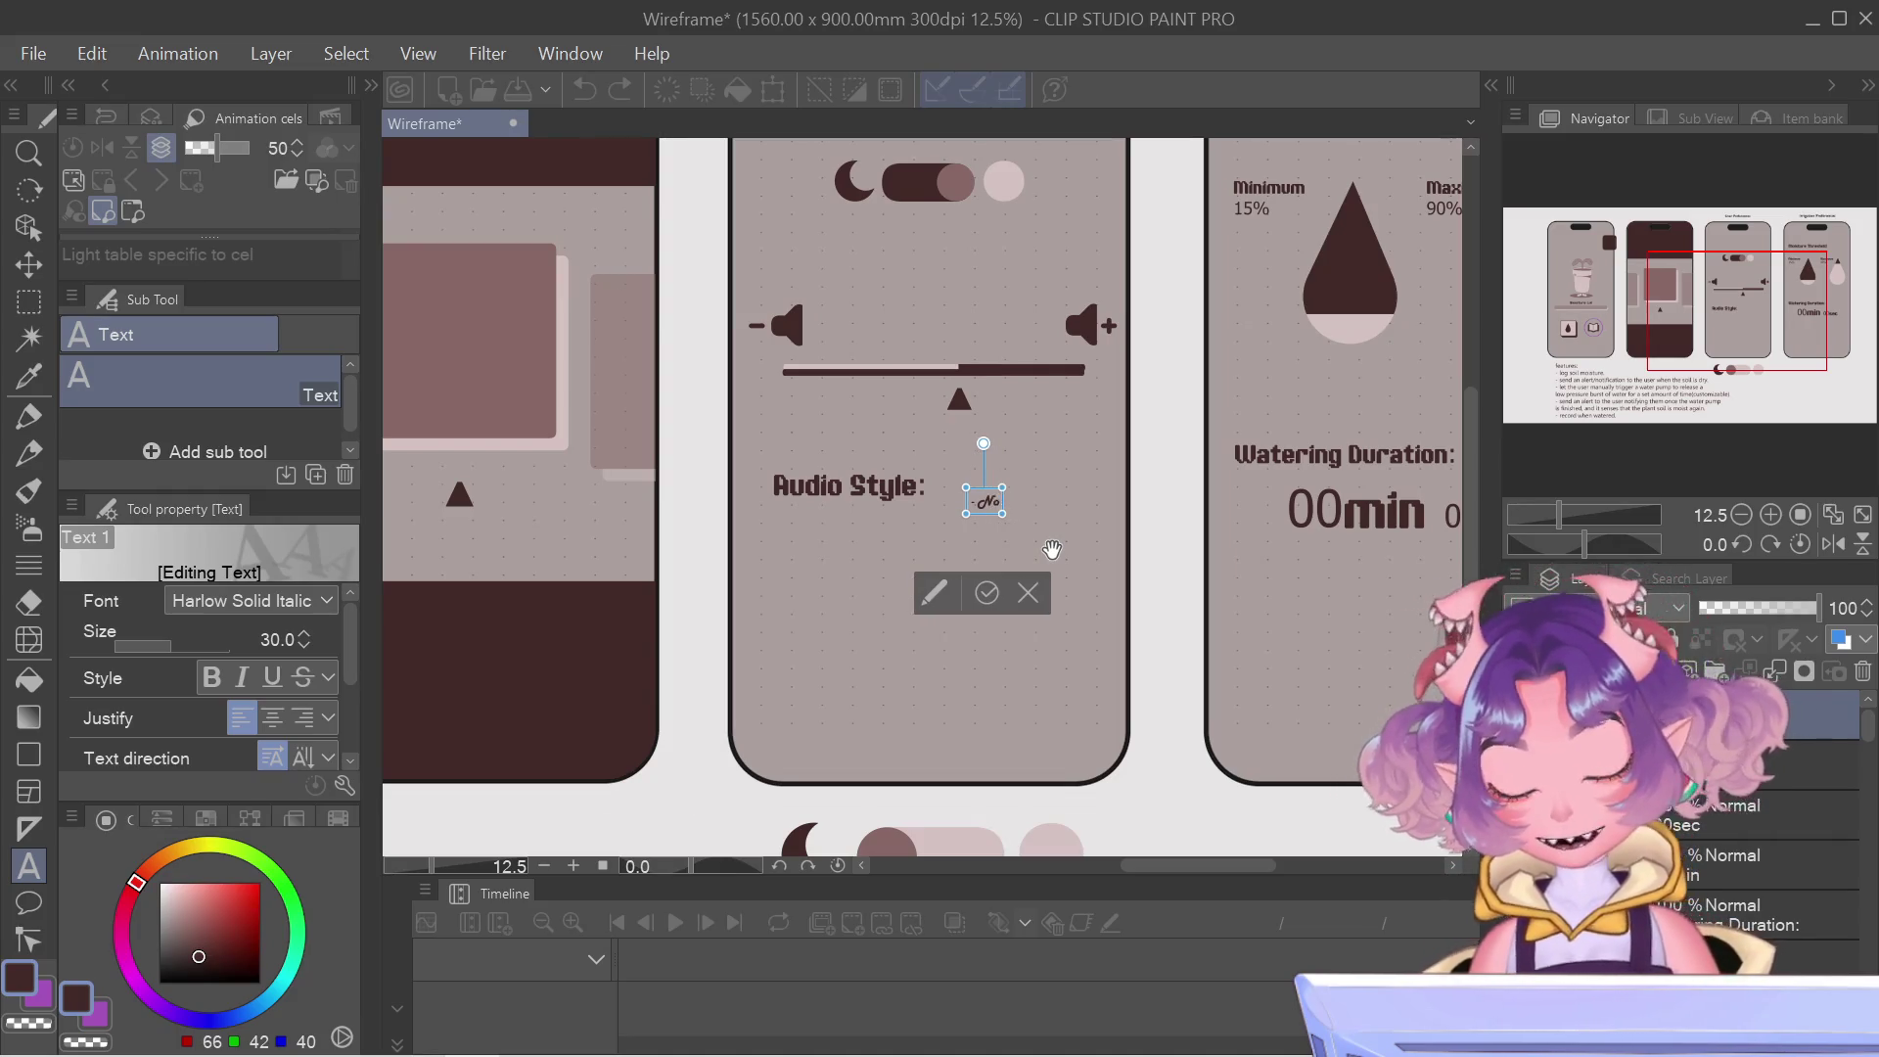
type("rmie")
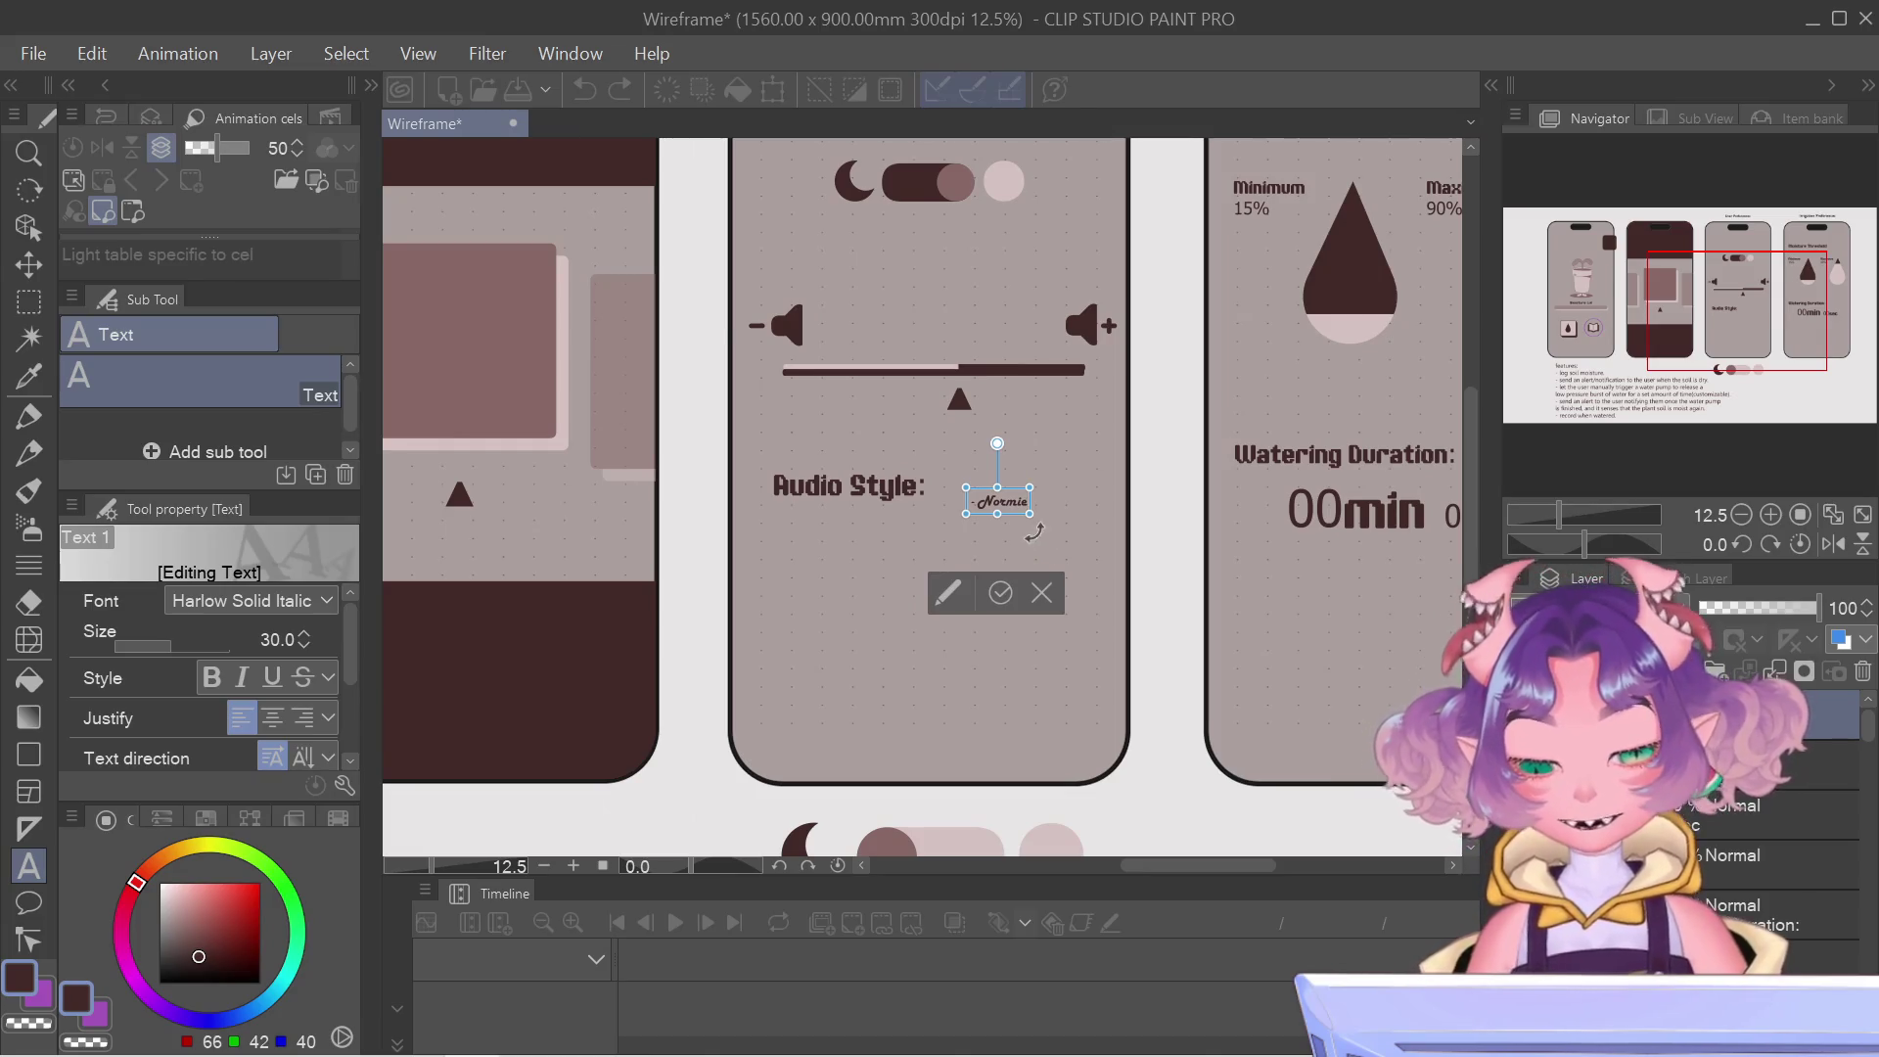
scroll(1006, 472, "up", 3)
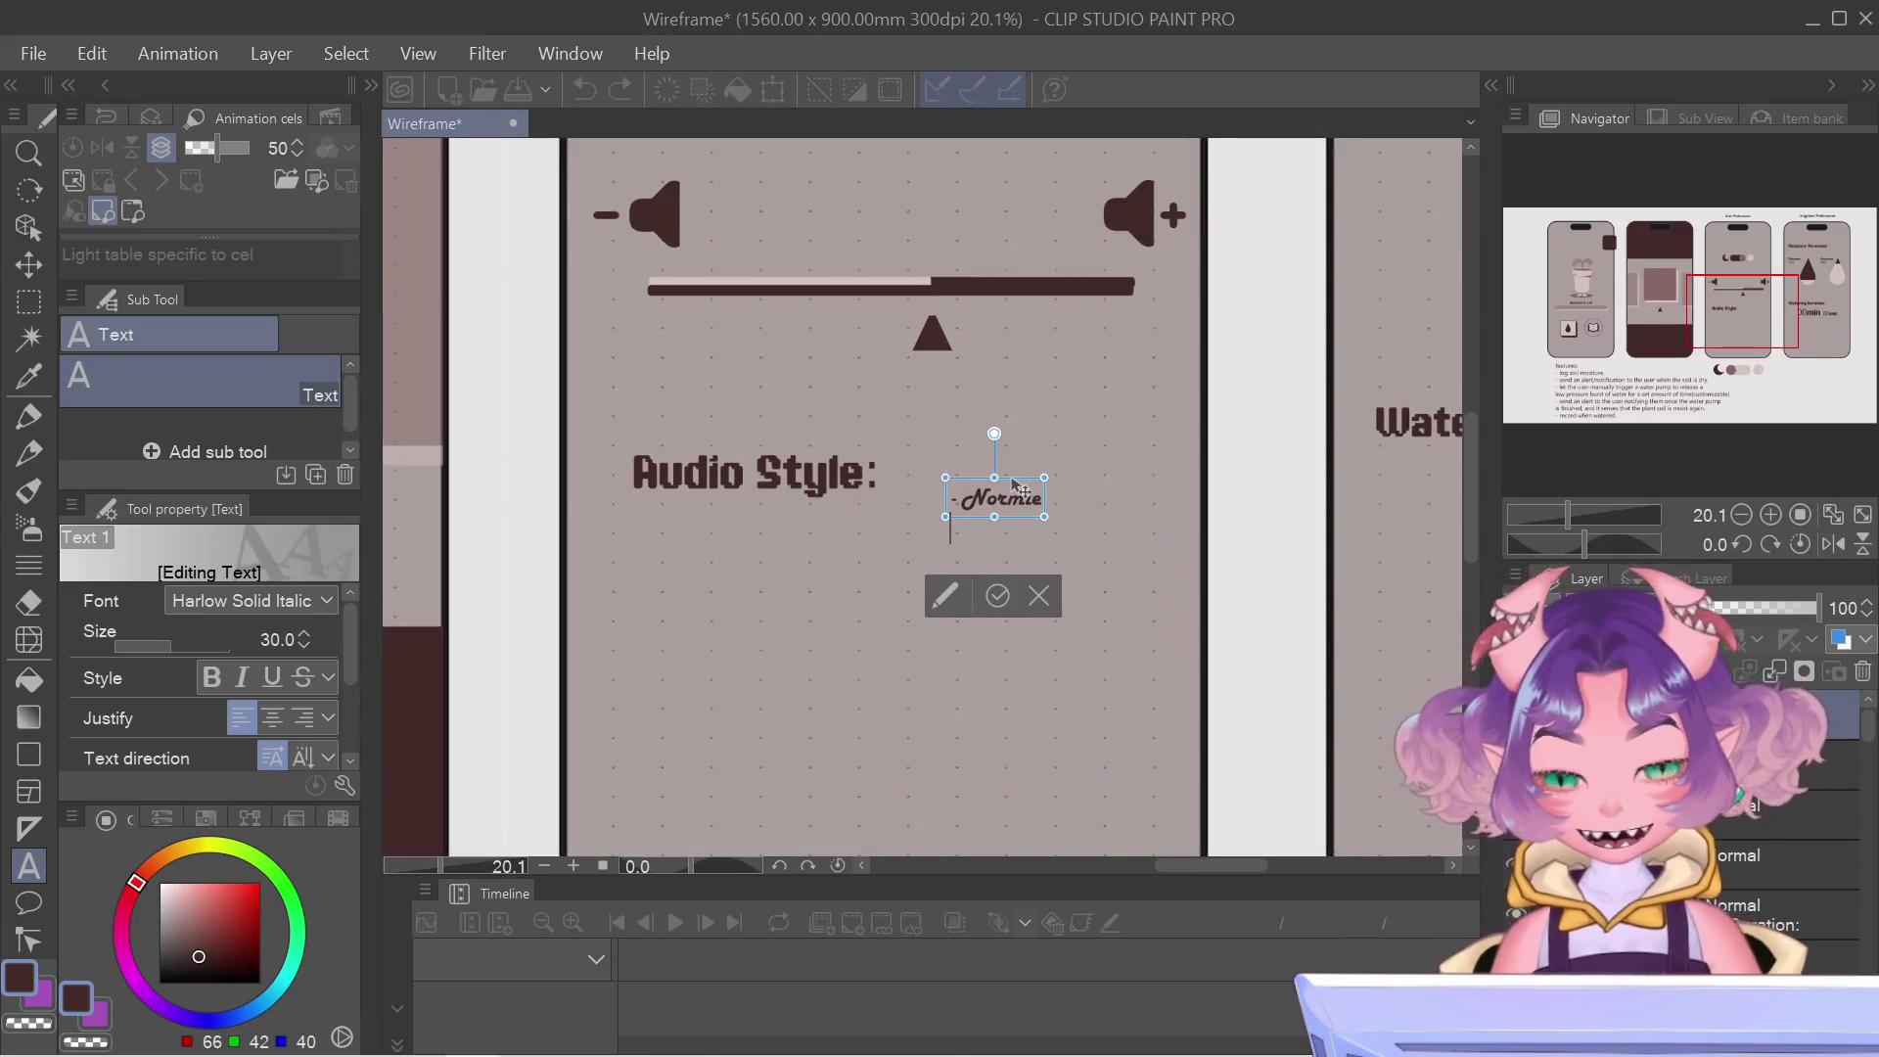
Add the '- Furry' and '- Blockhead' lines, then select all the option text.
type("-")
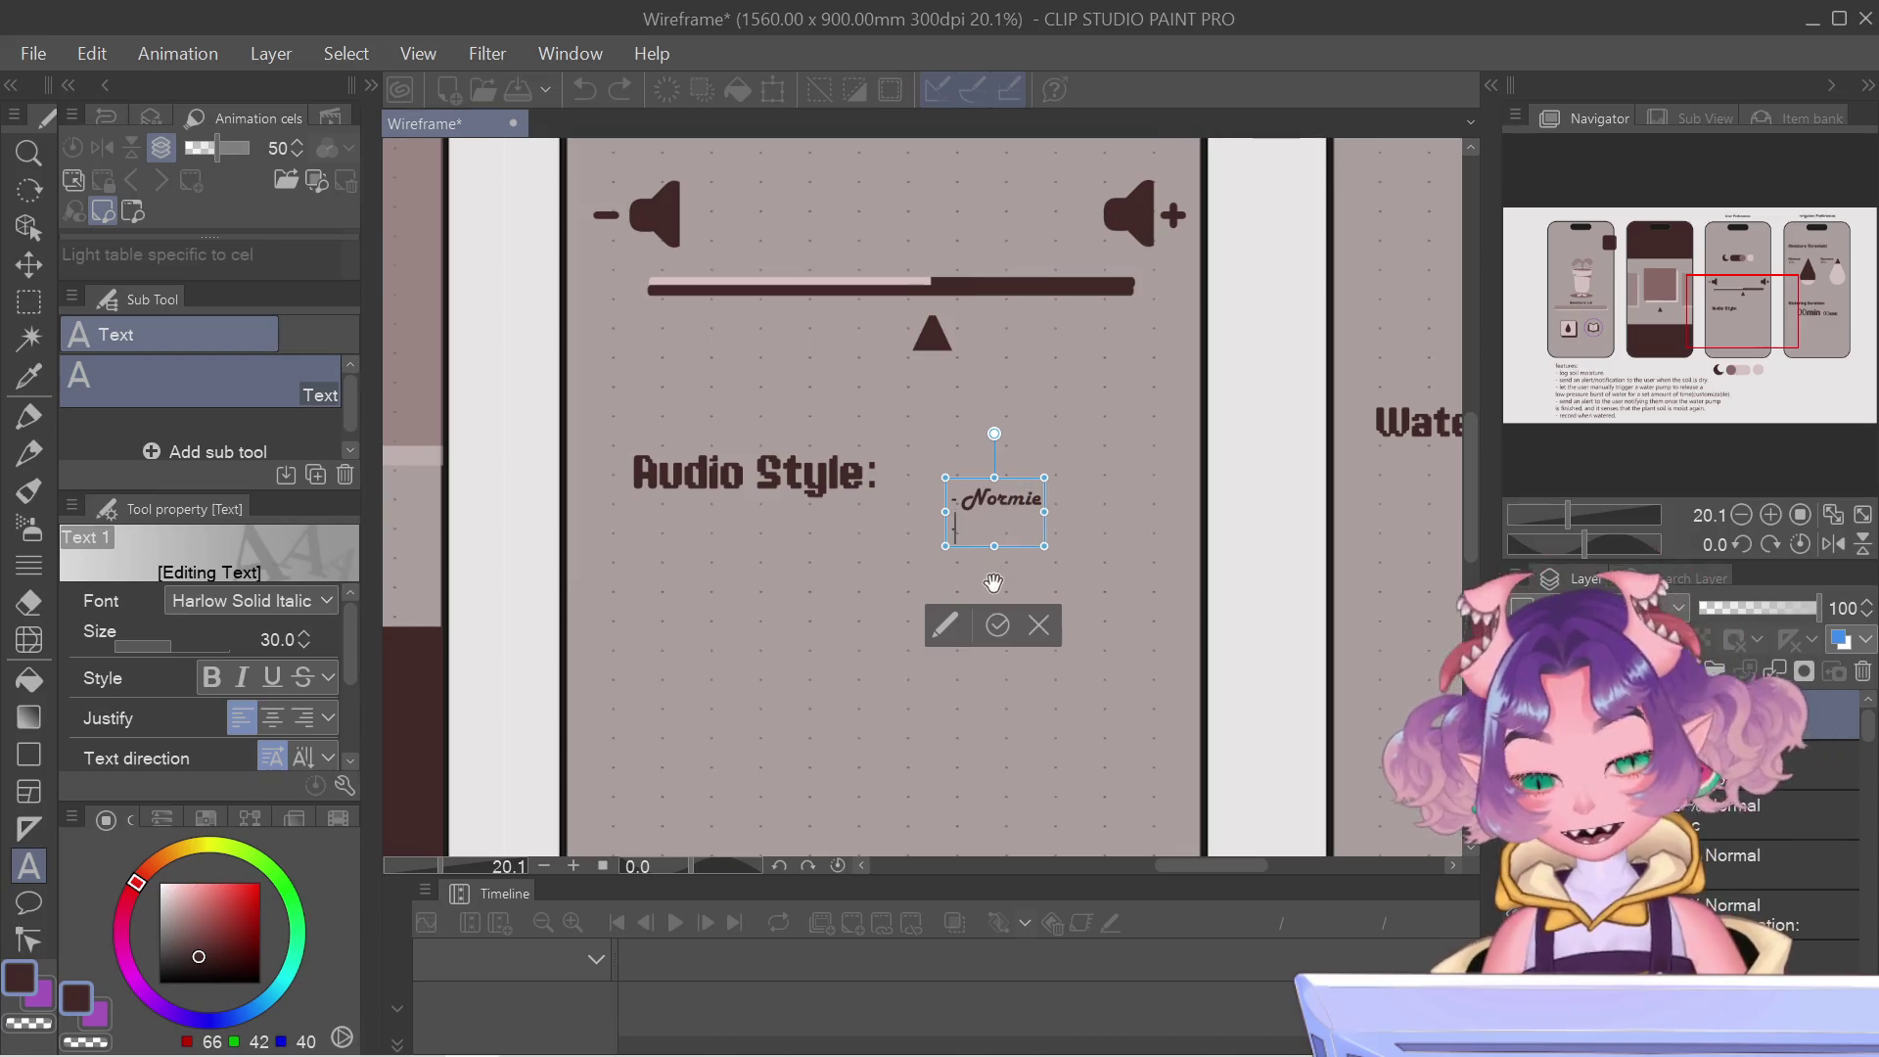
type(" N")
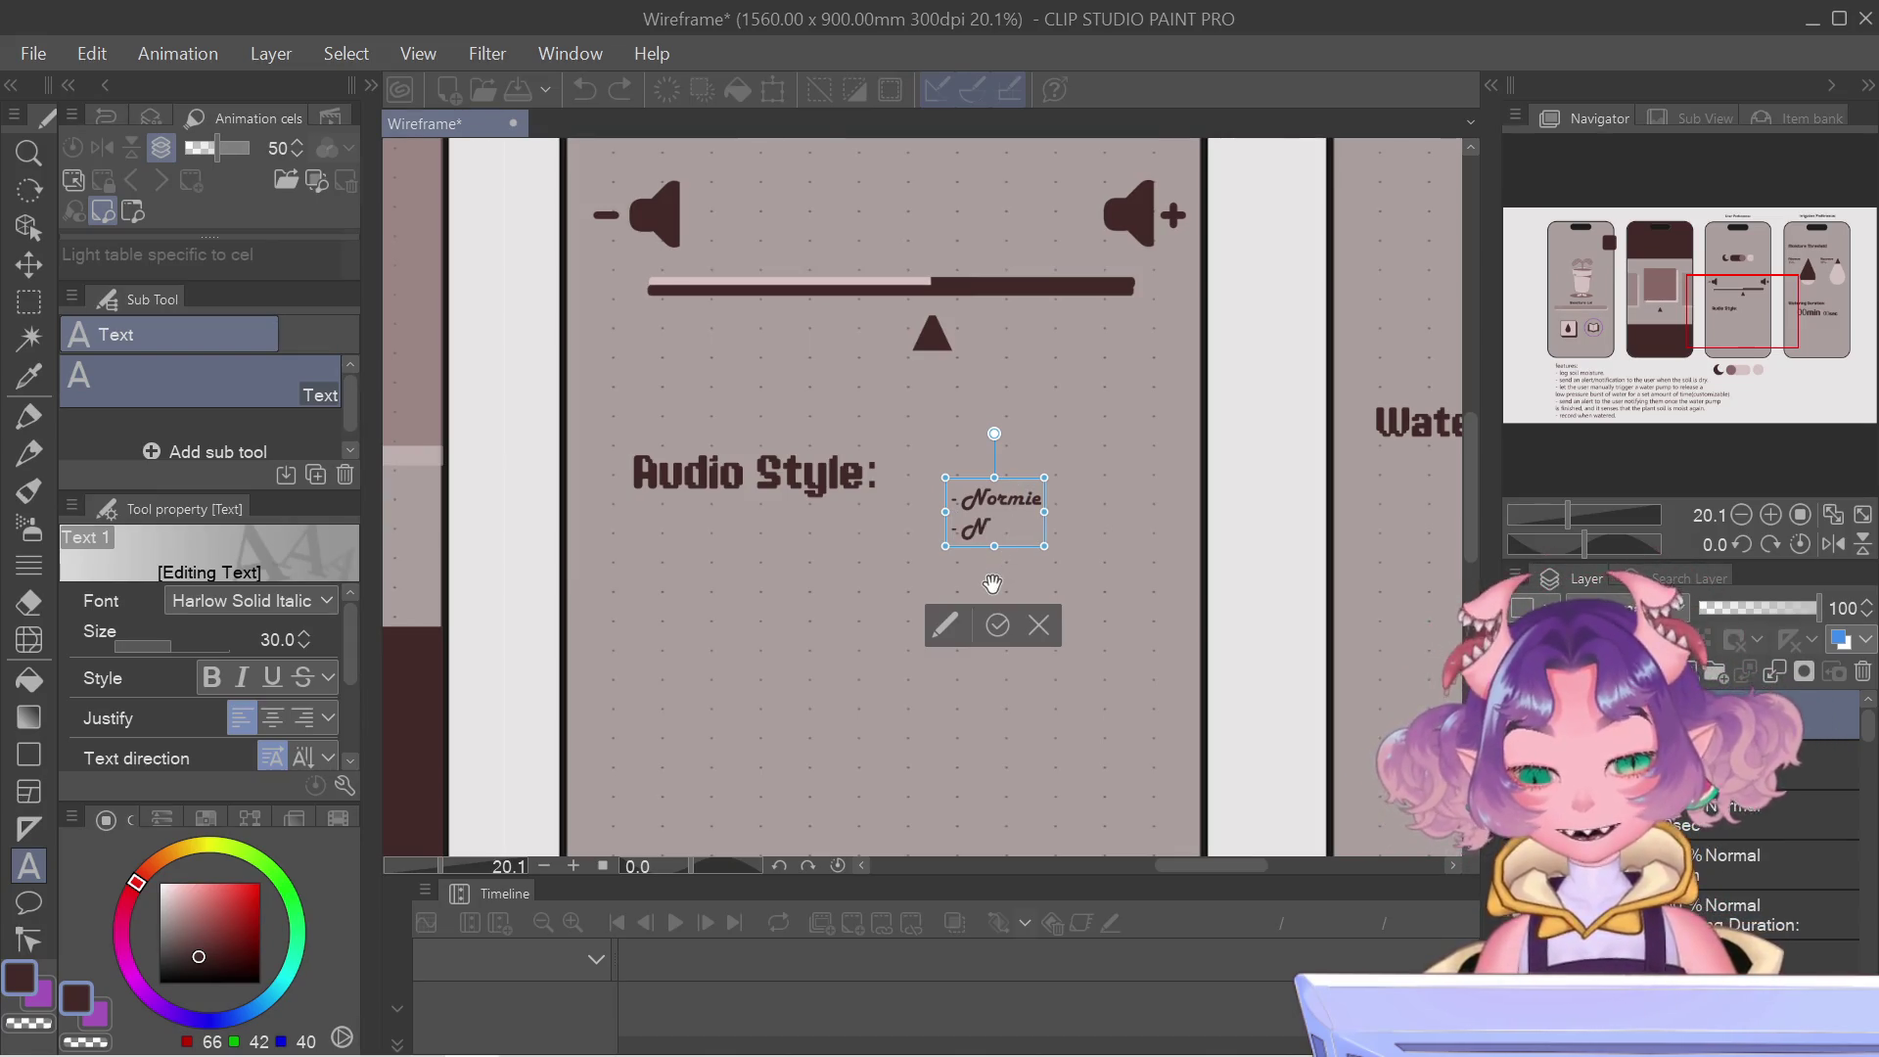
key("BackSpace")
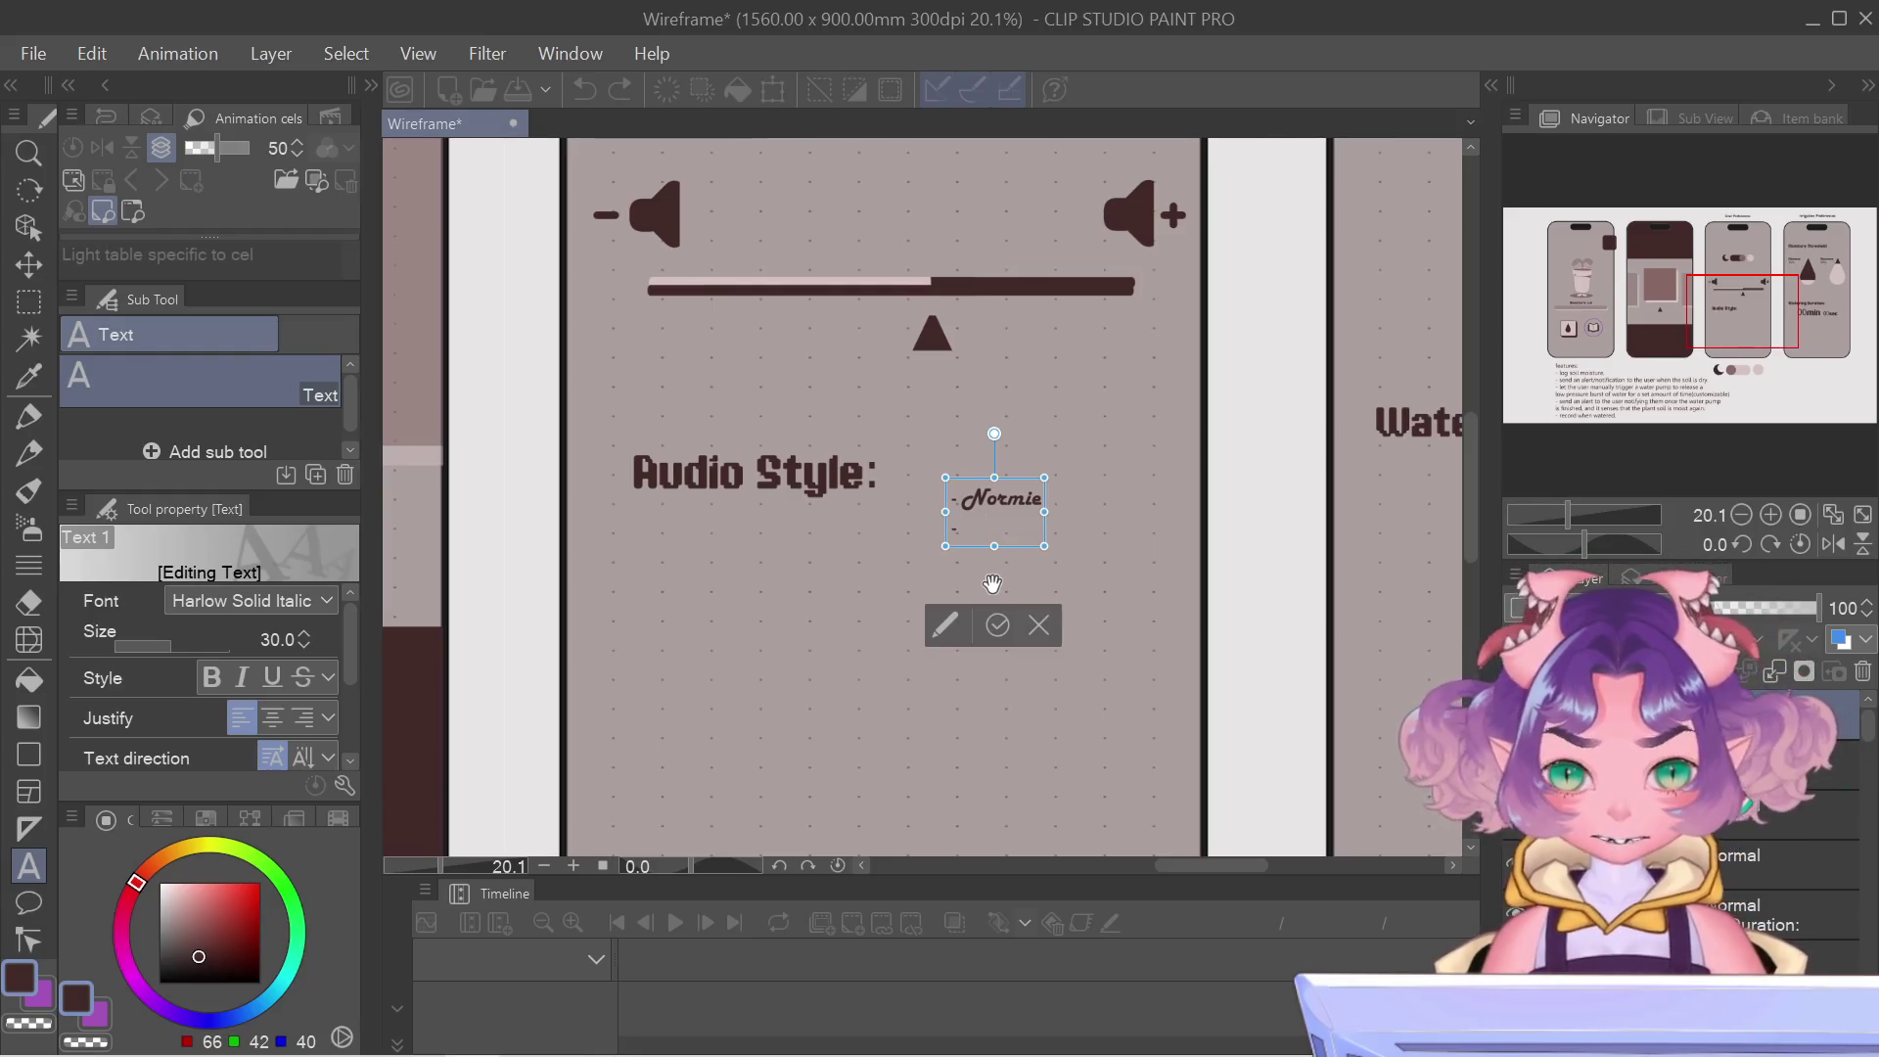
type("Ge")
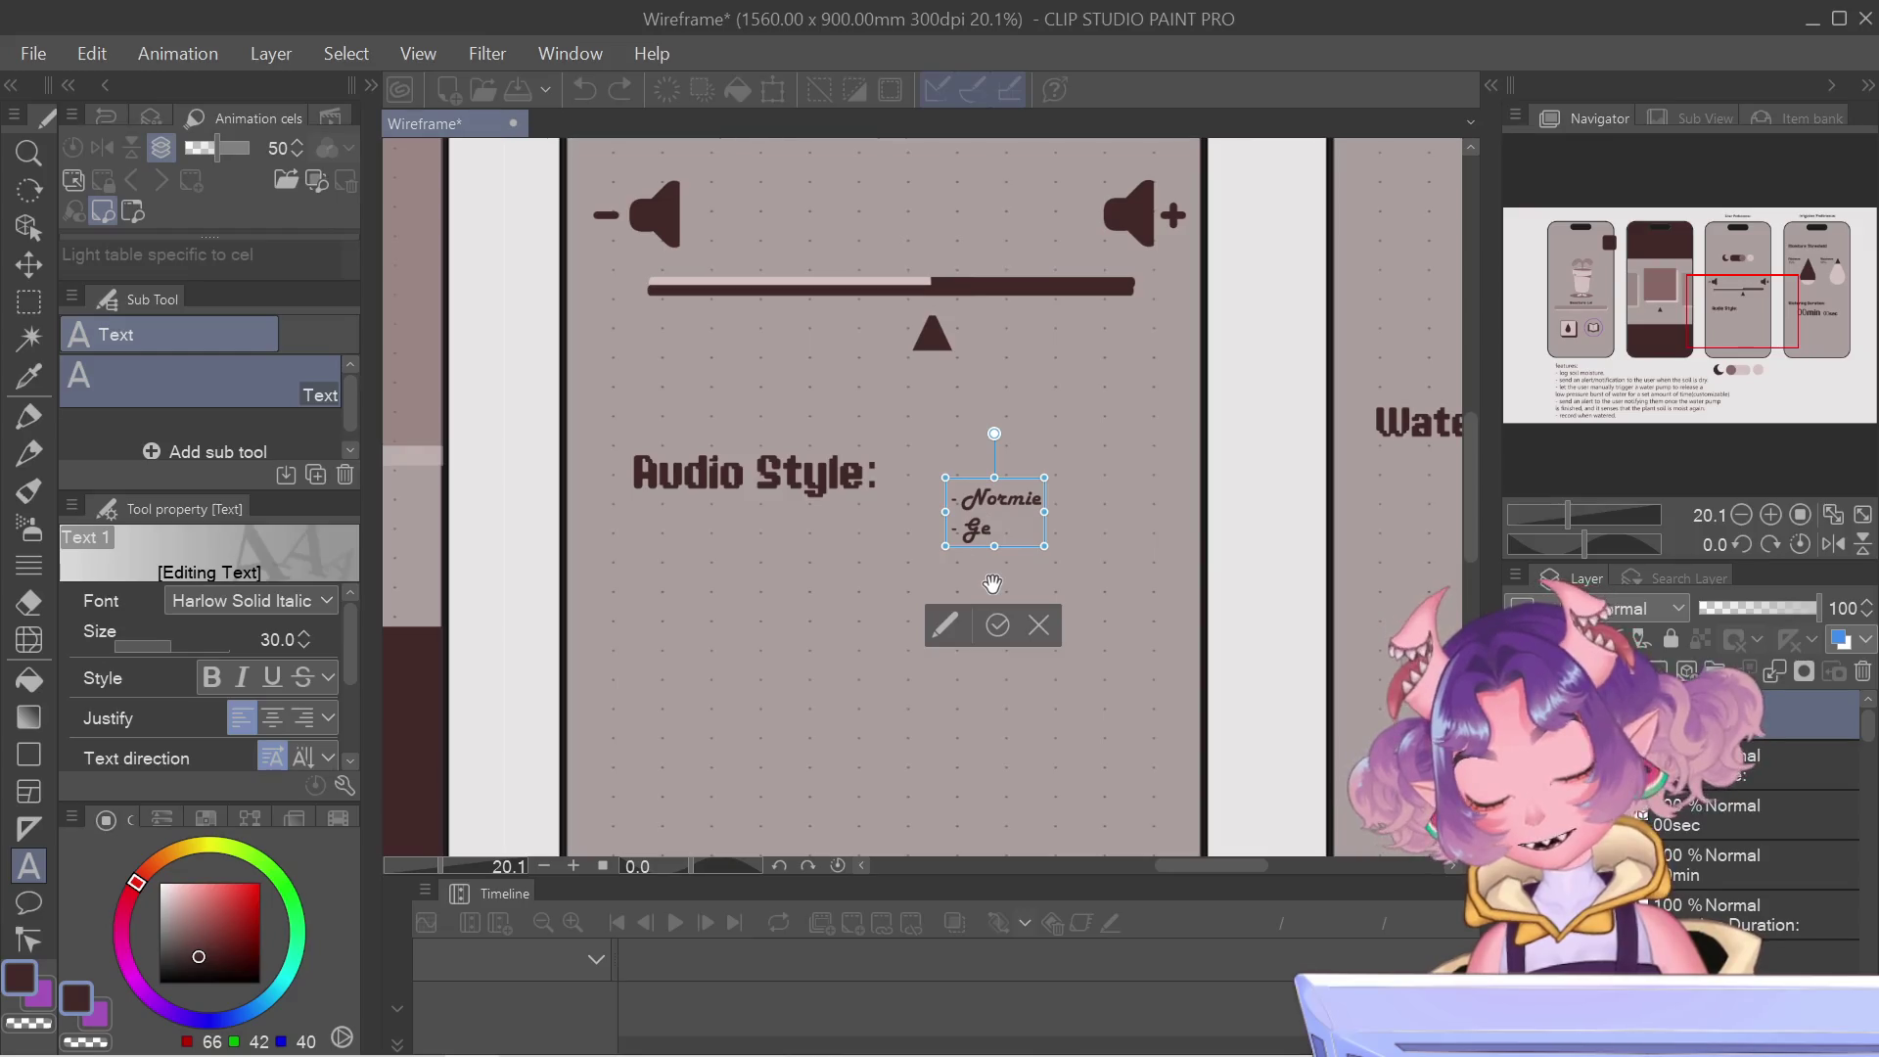
type("nz")
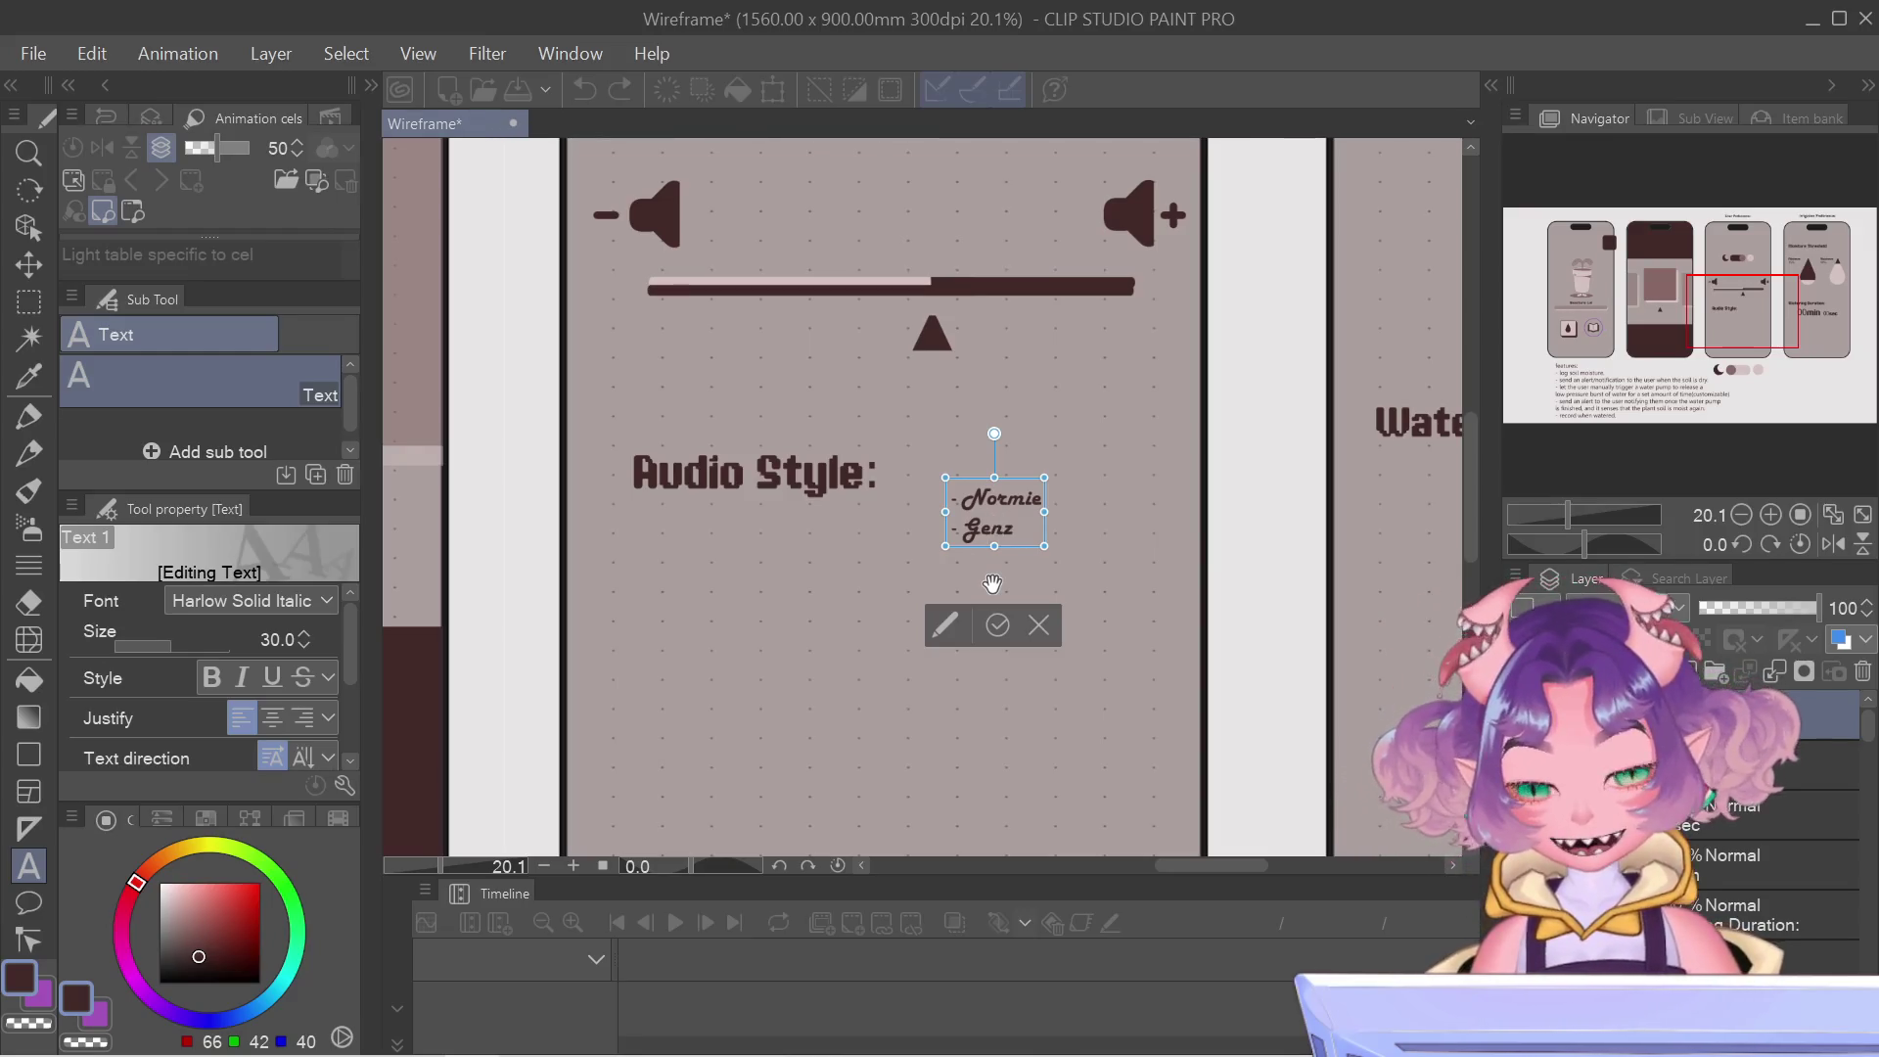
key("BackSpace")
key("BackSpace")
key("BackSpace")
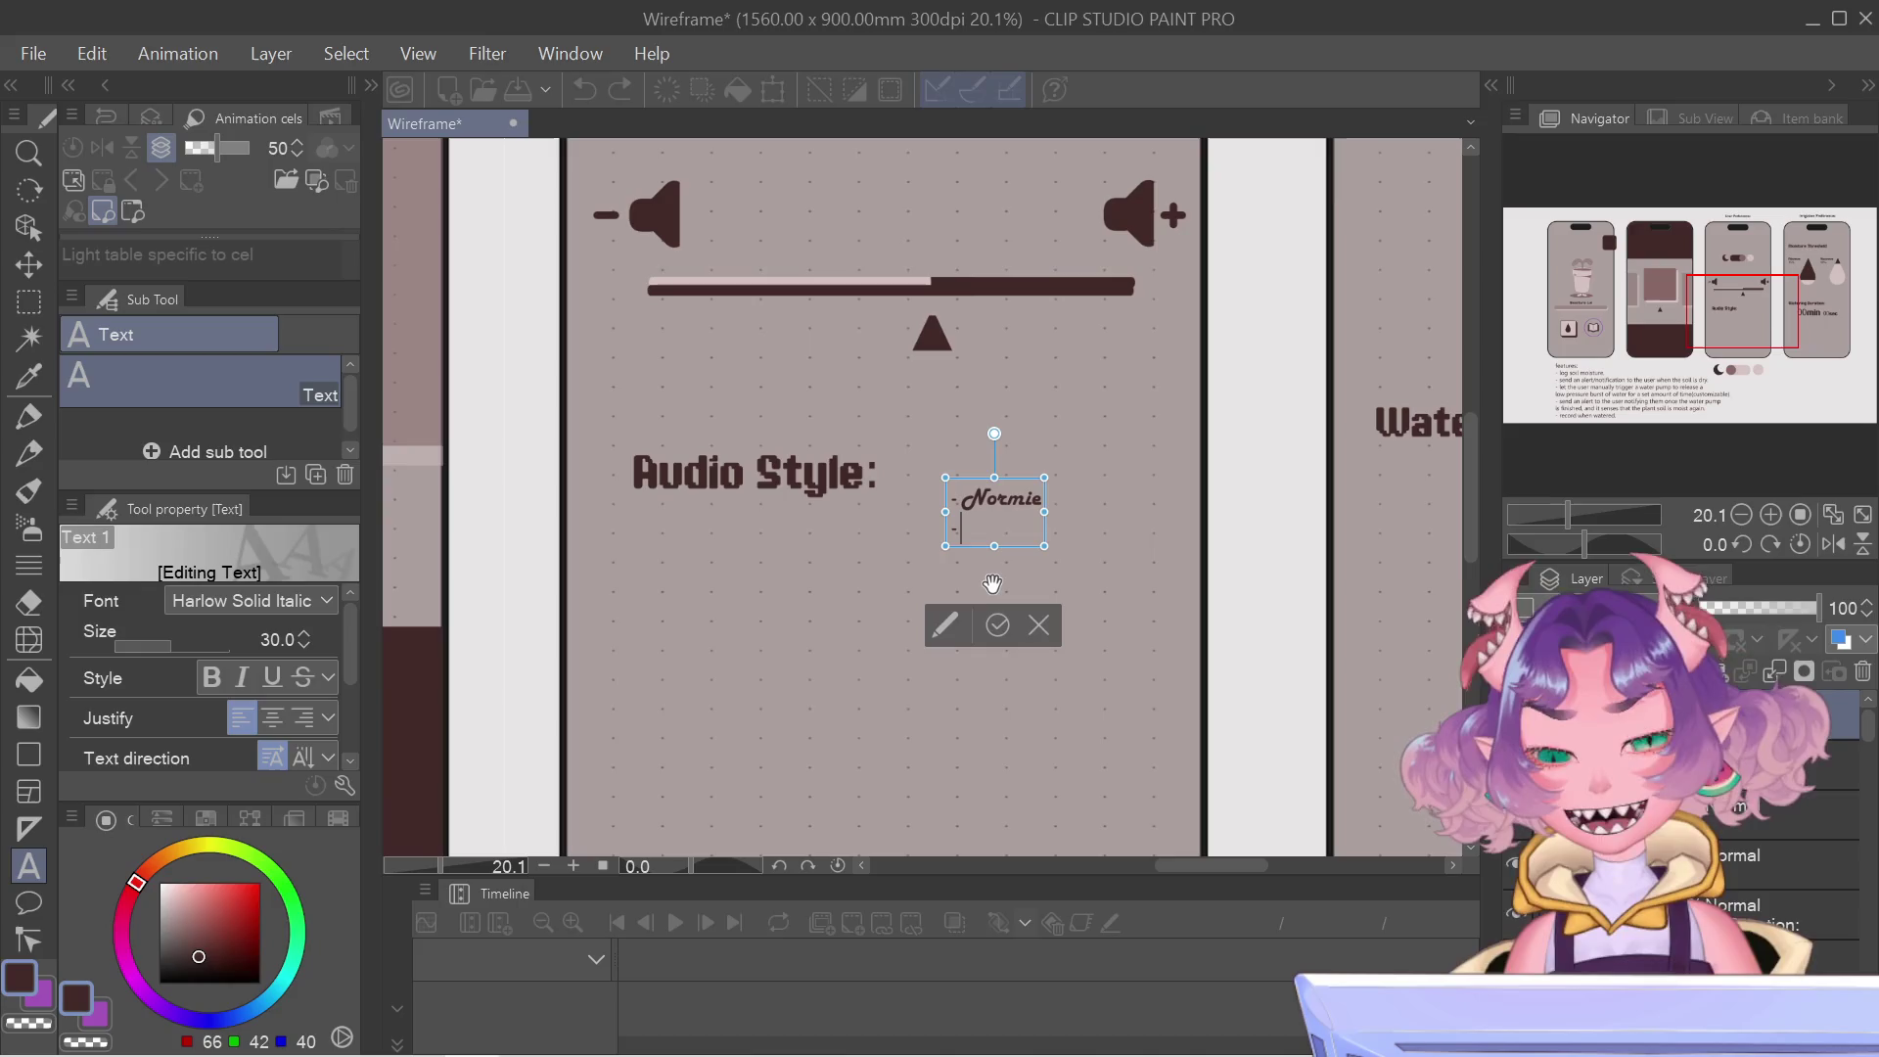
type("Fu")
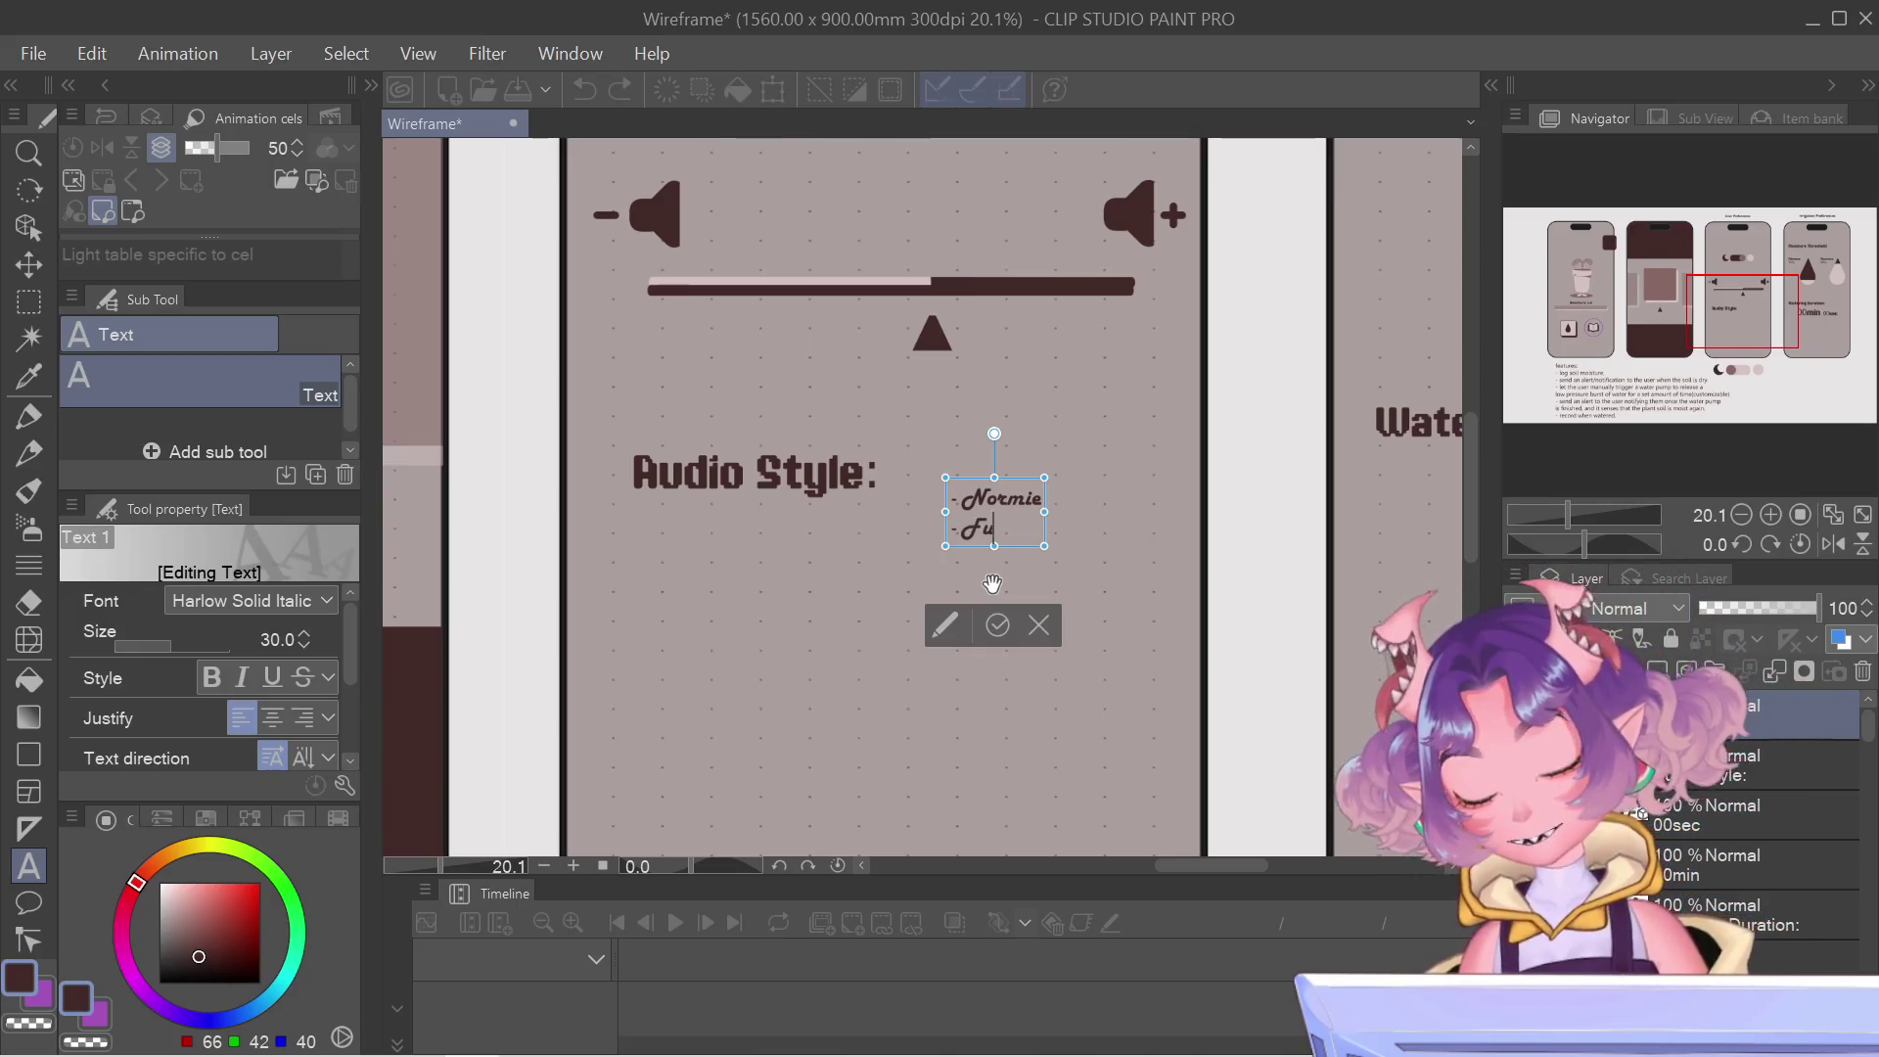
type("rry")
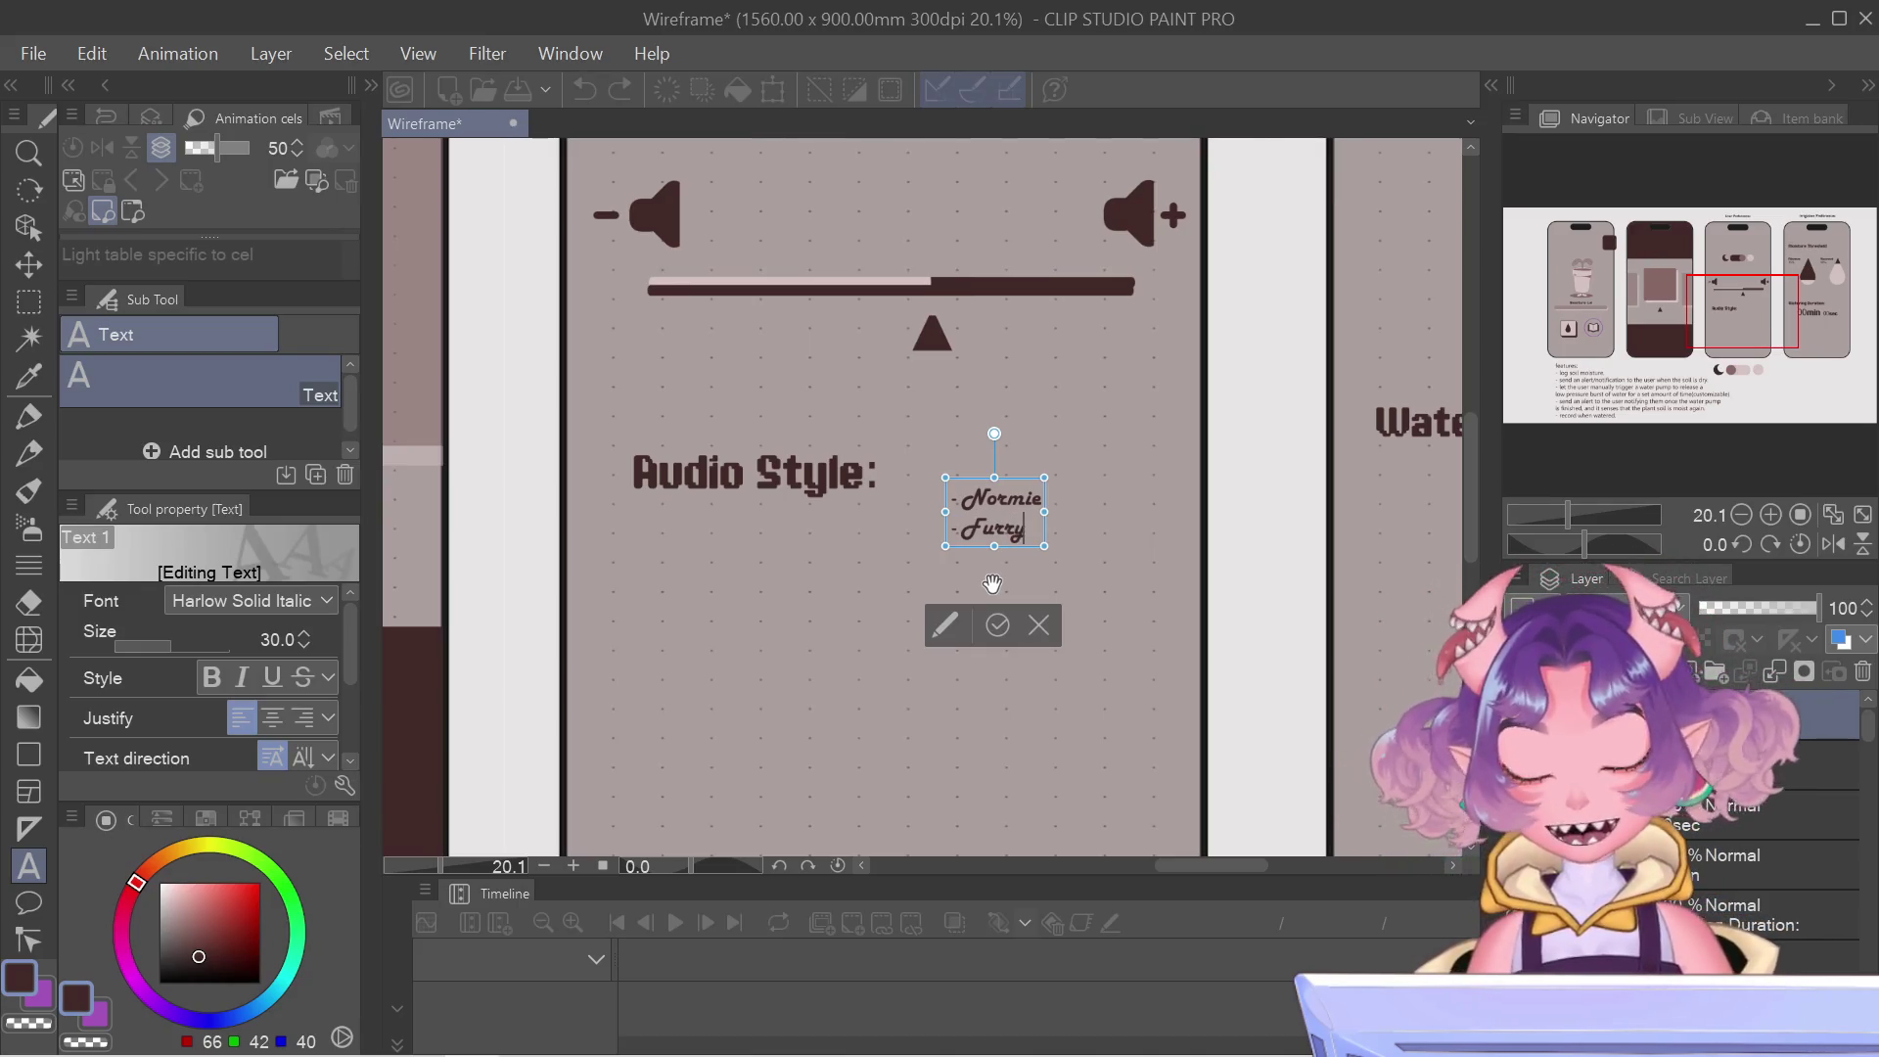
key("Return")
type("-")
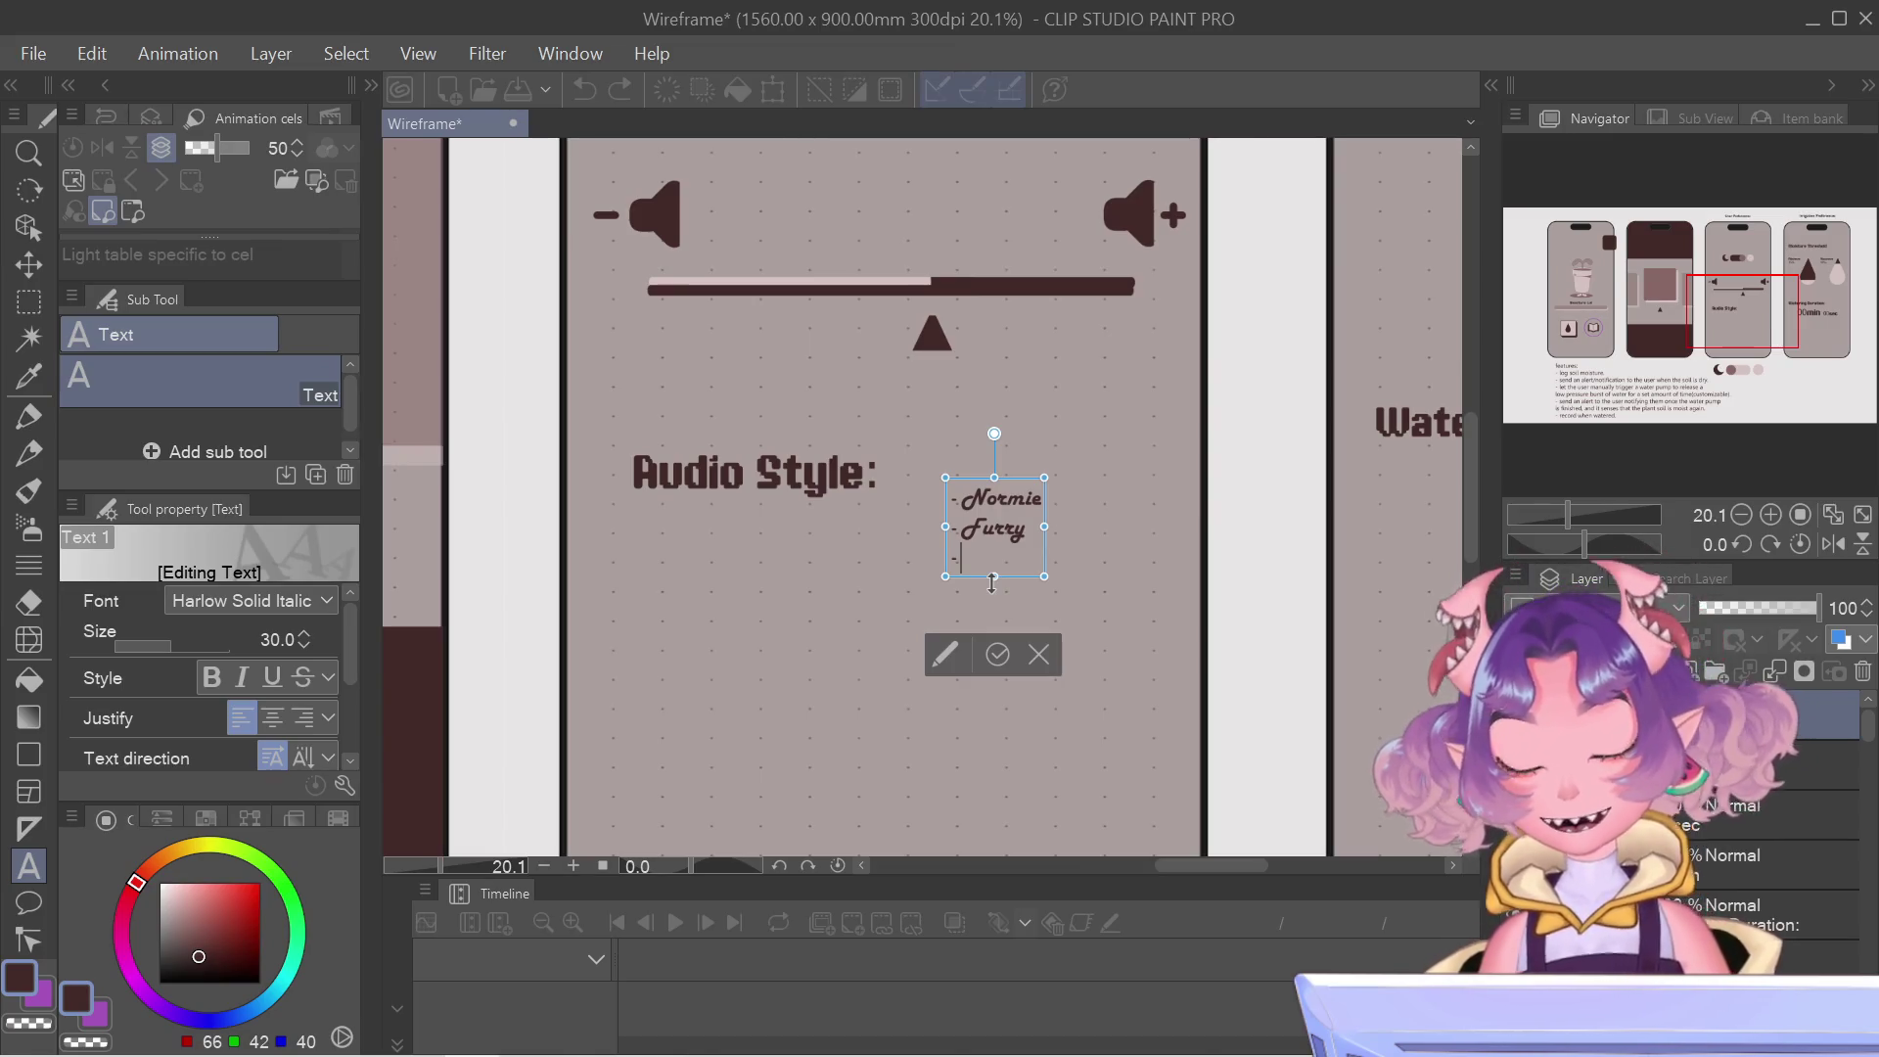
type("Block")
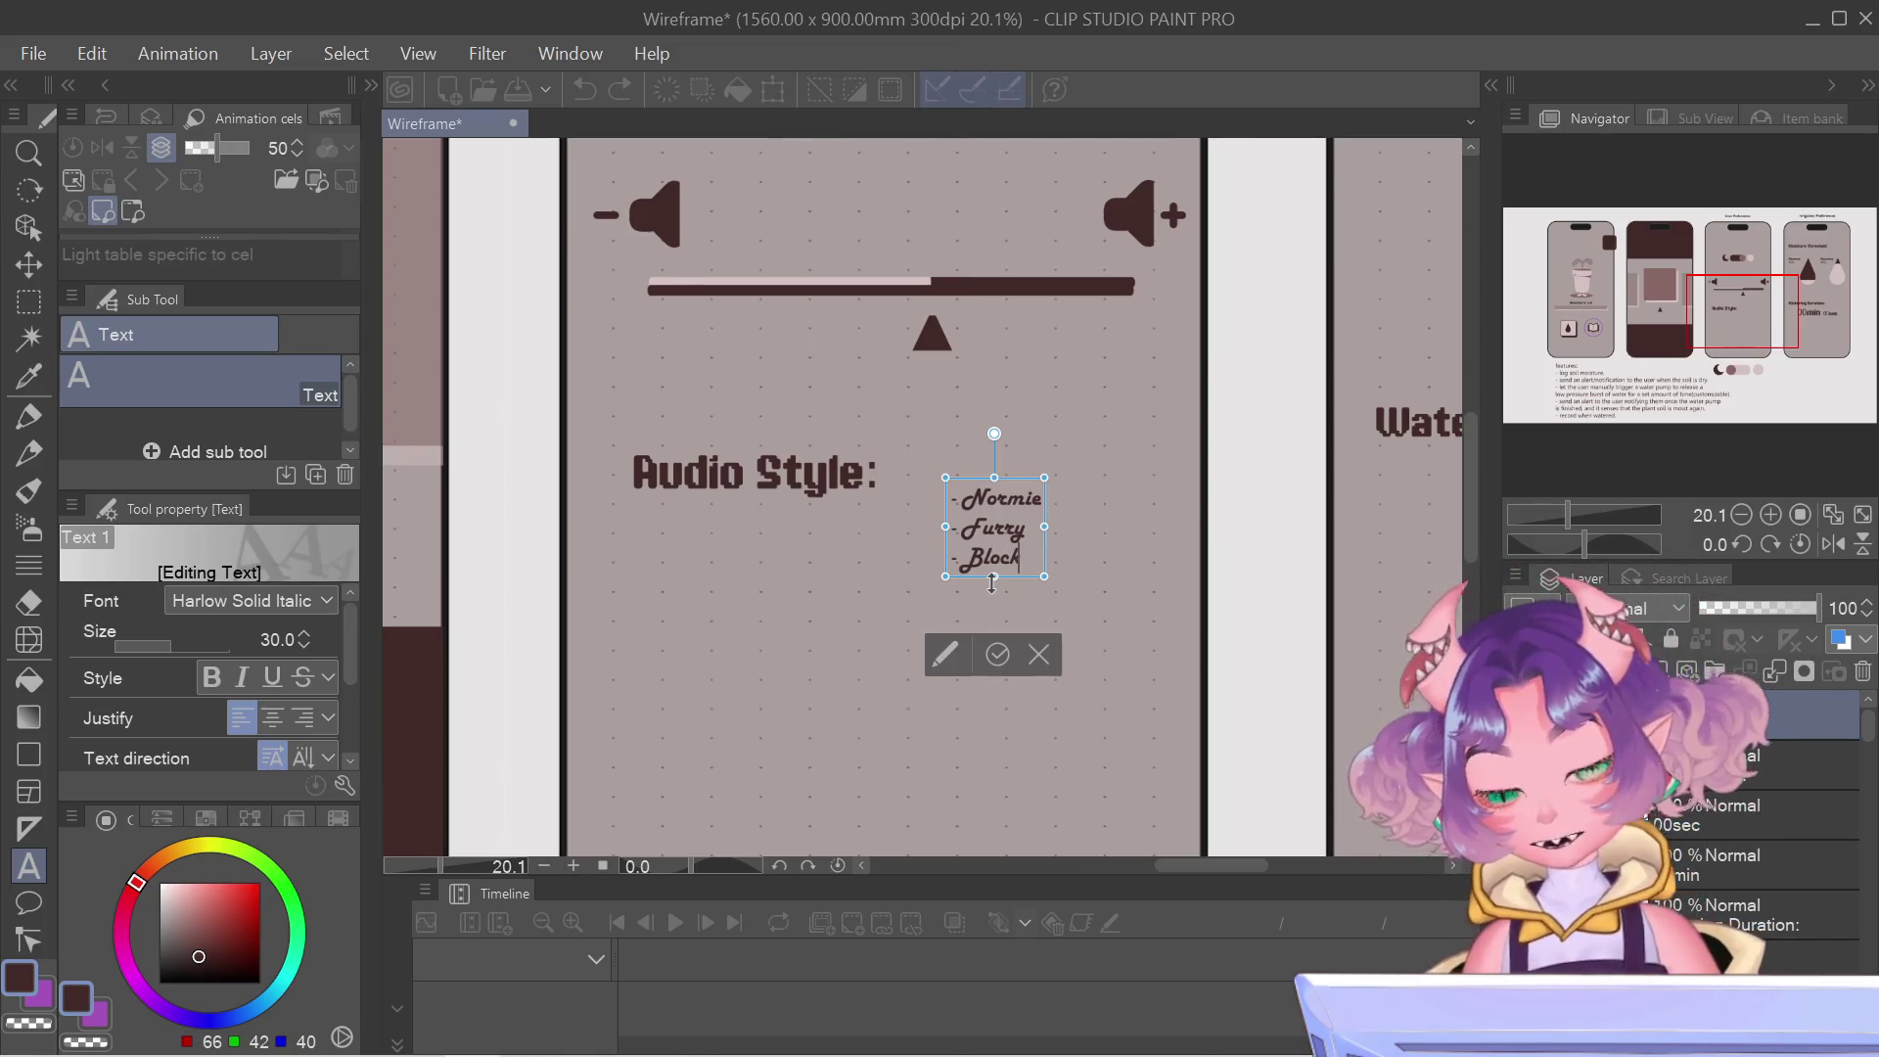
type("he")
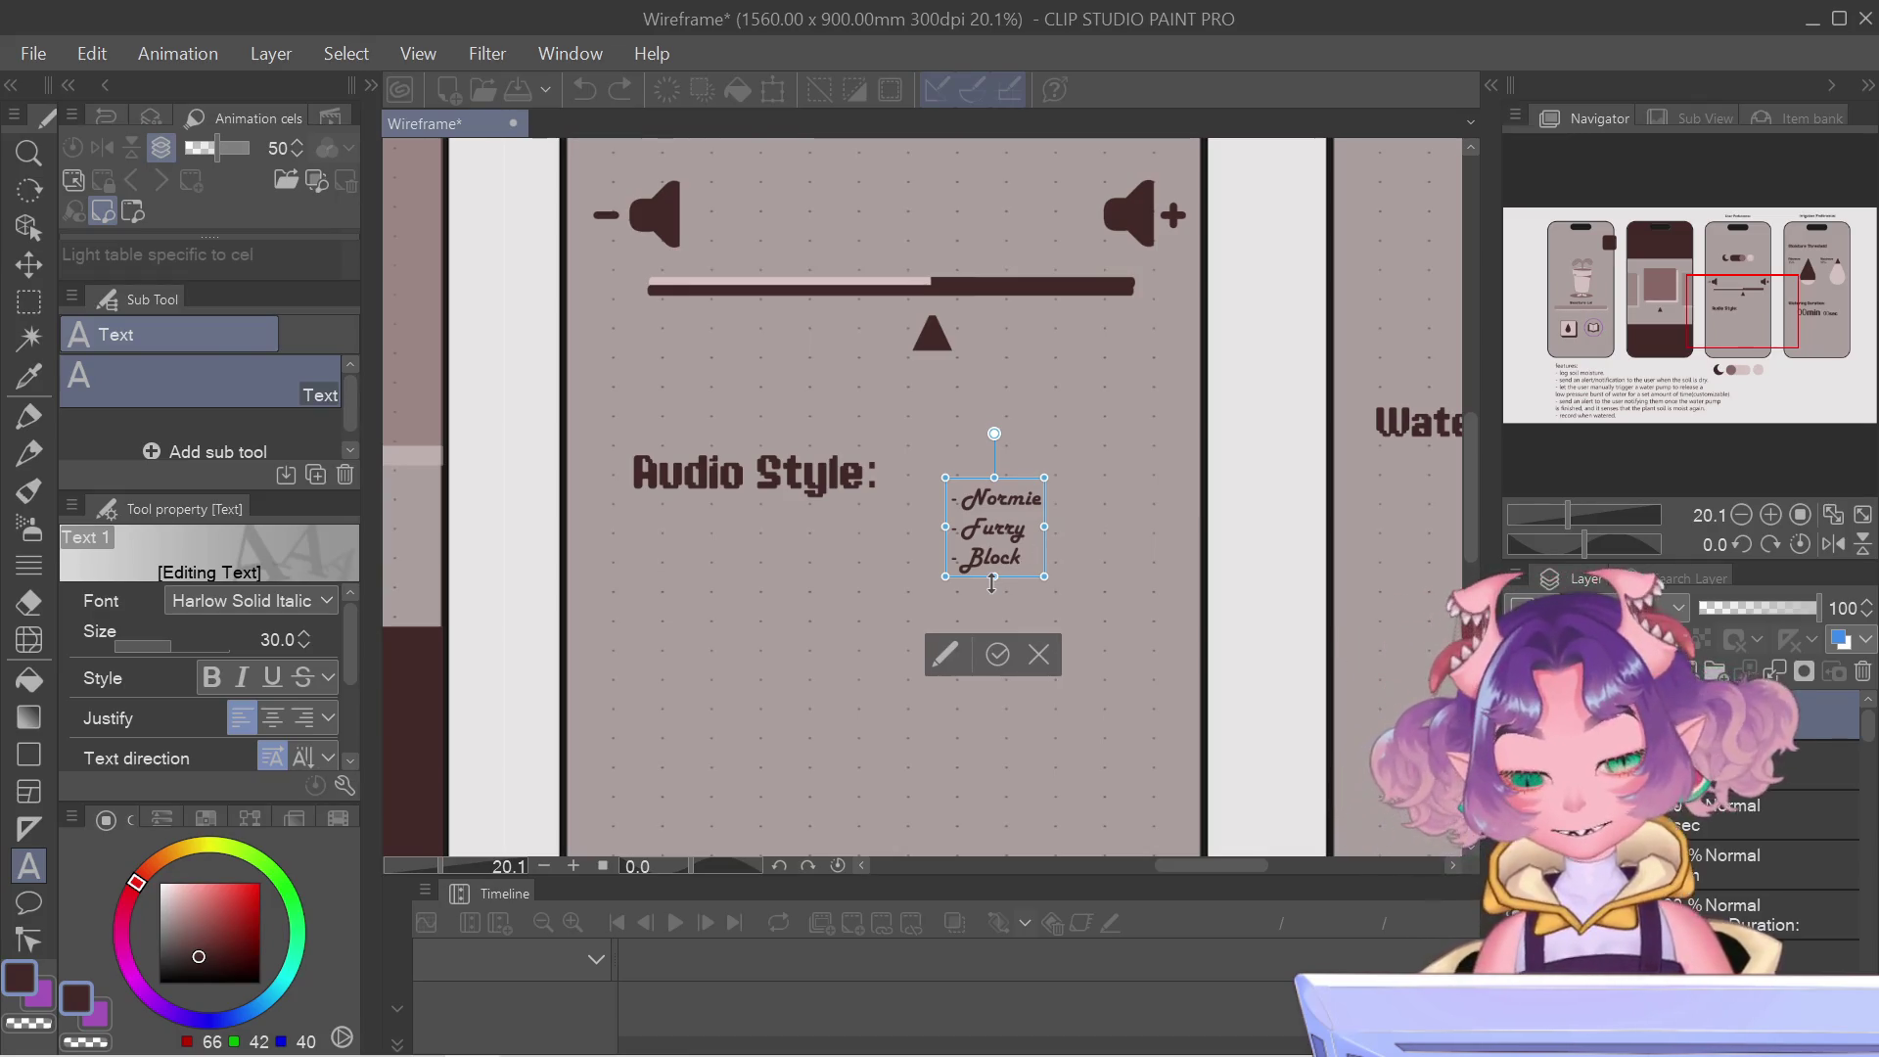
type("ad")
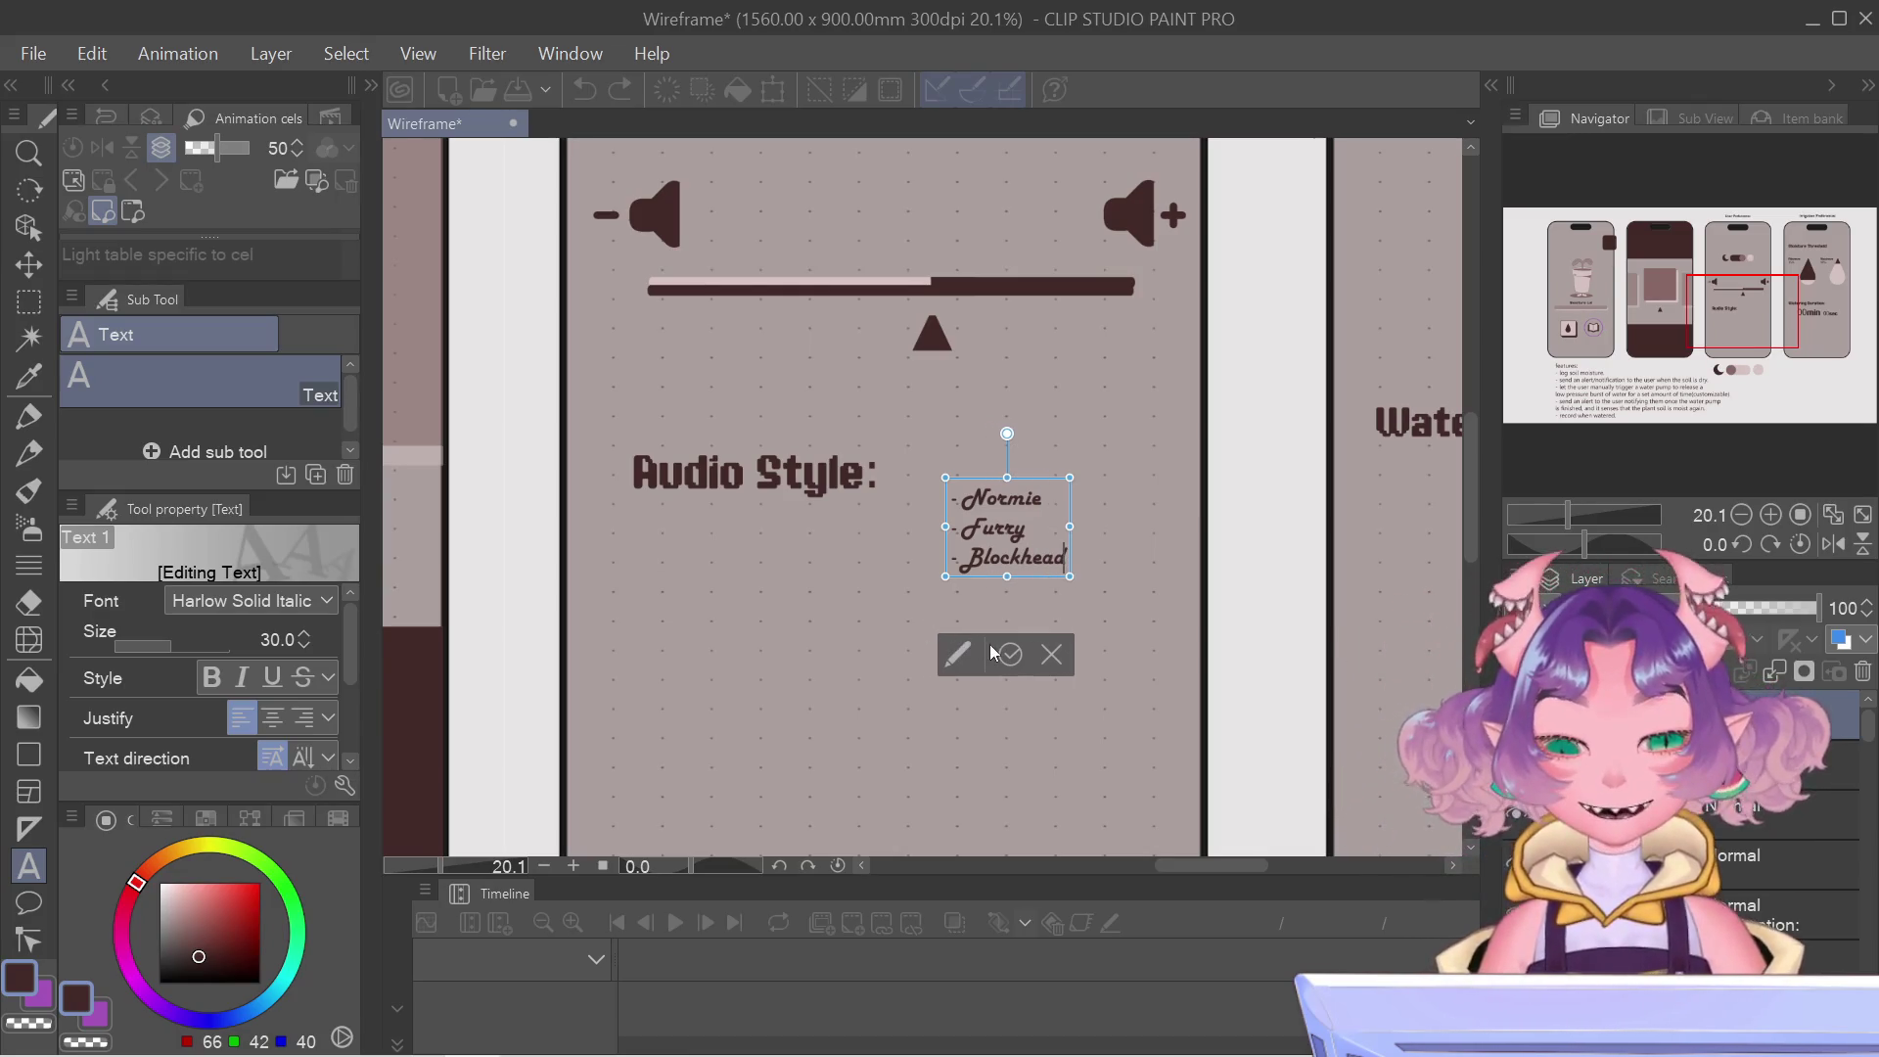
key("ctrl+a")
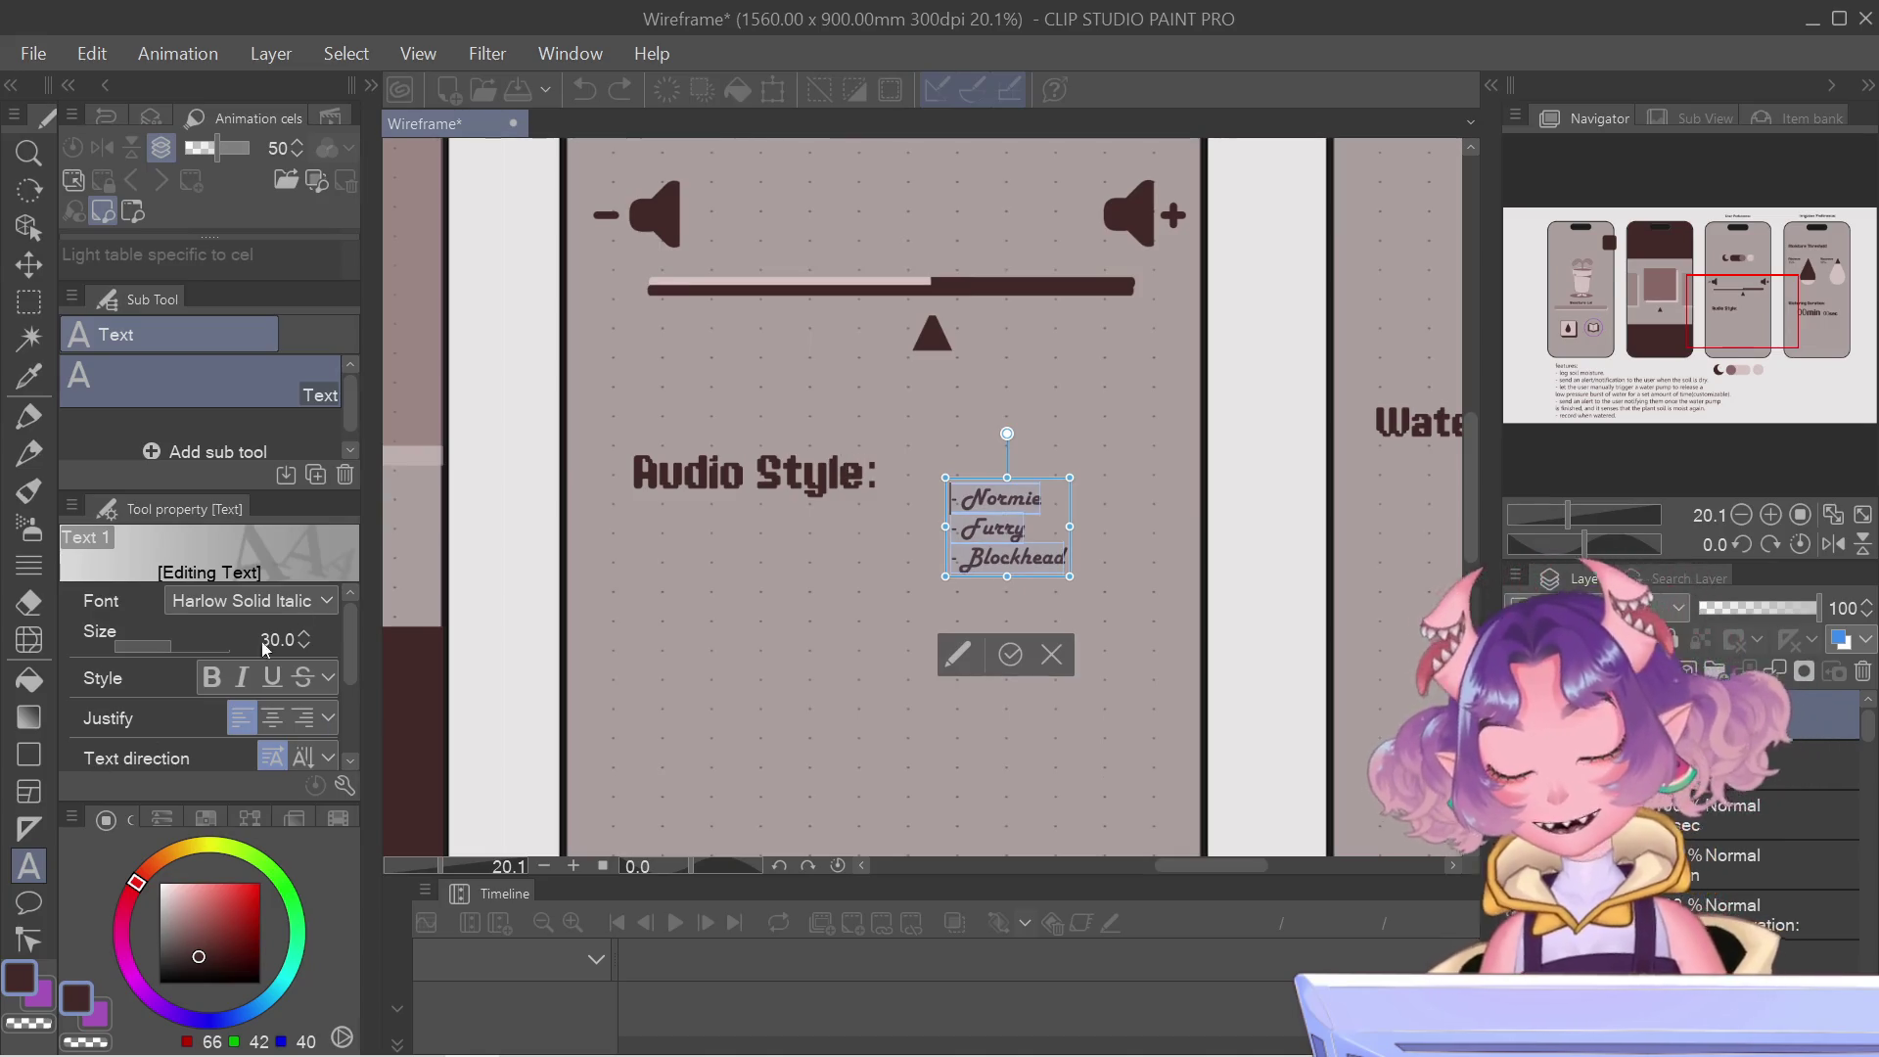
Enlarge the Normie/Furry/Blockhead list to size 44.9 and move it beside the 'Audio Style:' label.
left_click(306, 632)
left_click_drag(163, 641, 178, 638)
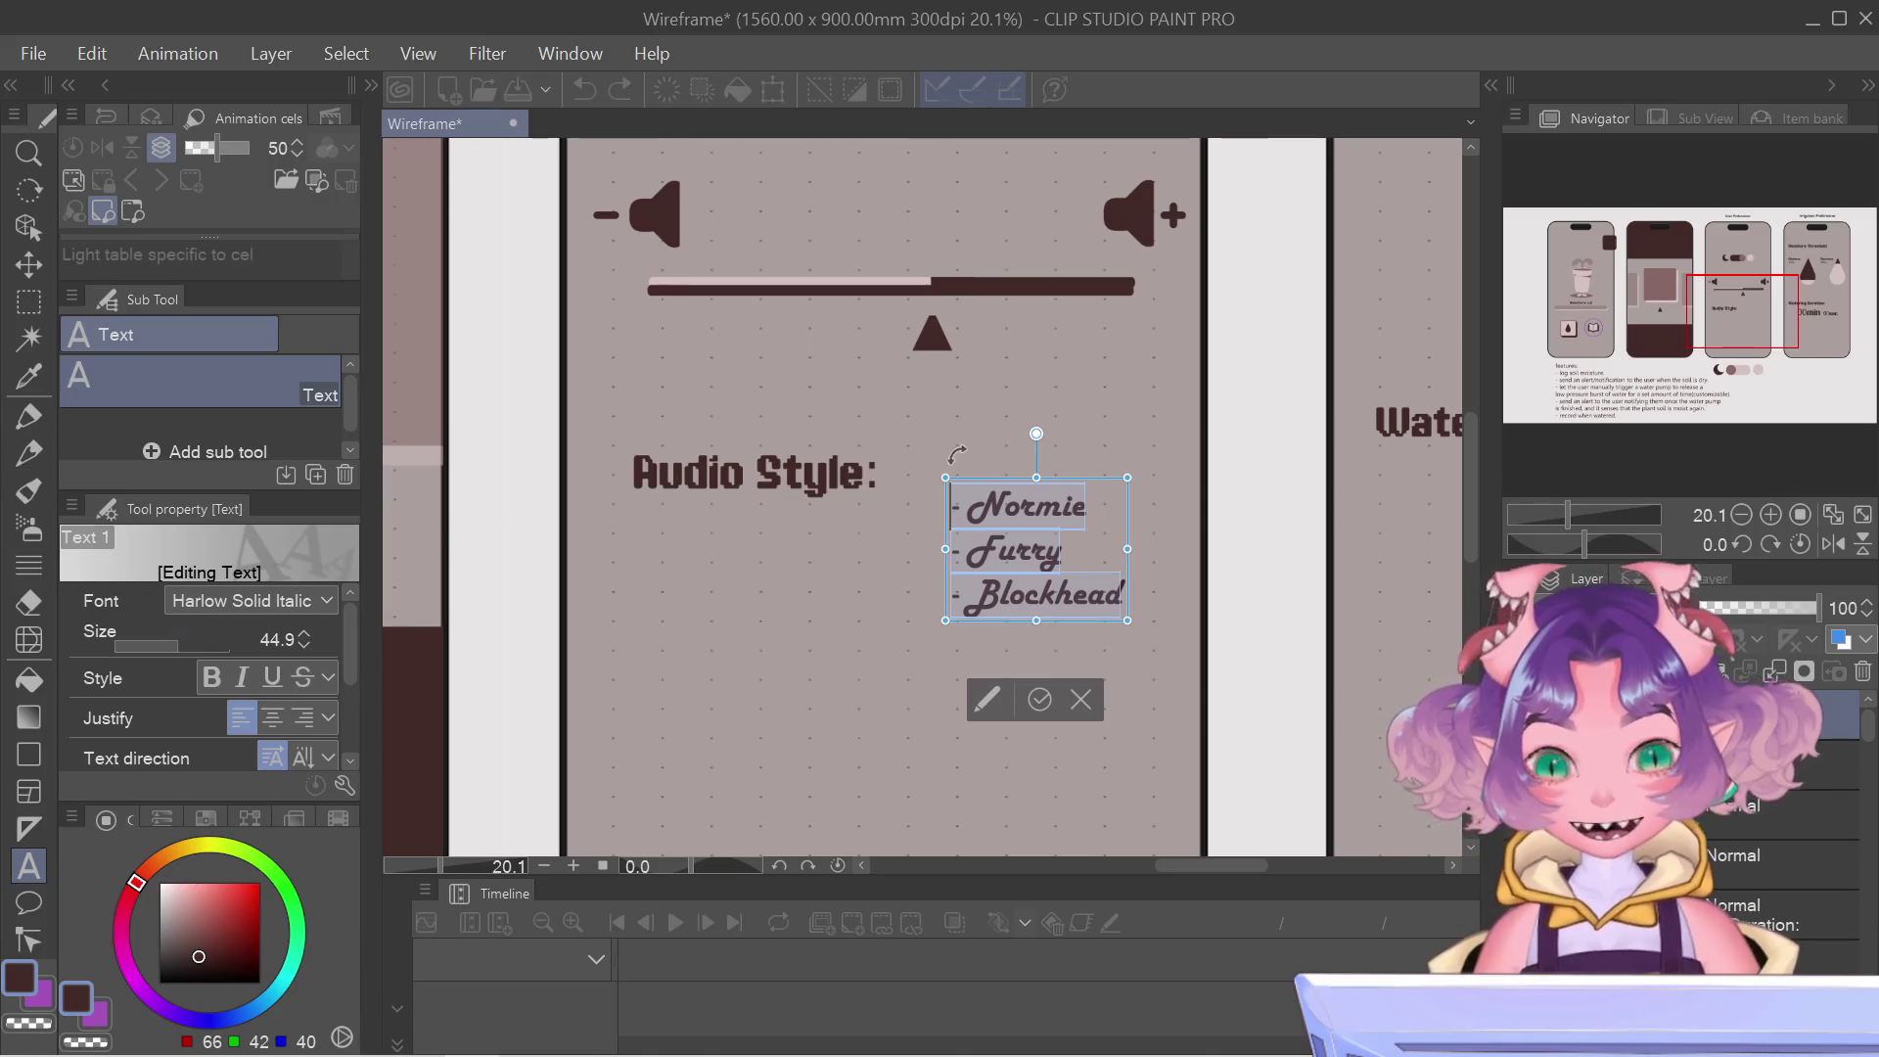
left_click_drag(1096, 483, 1022, 462)
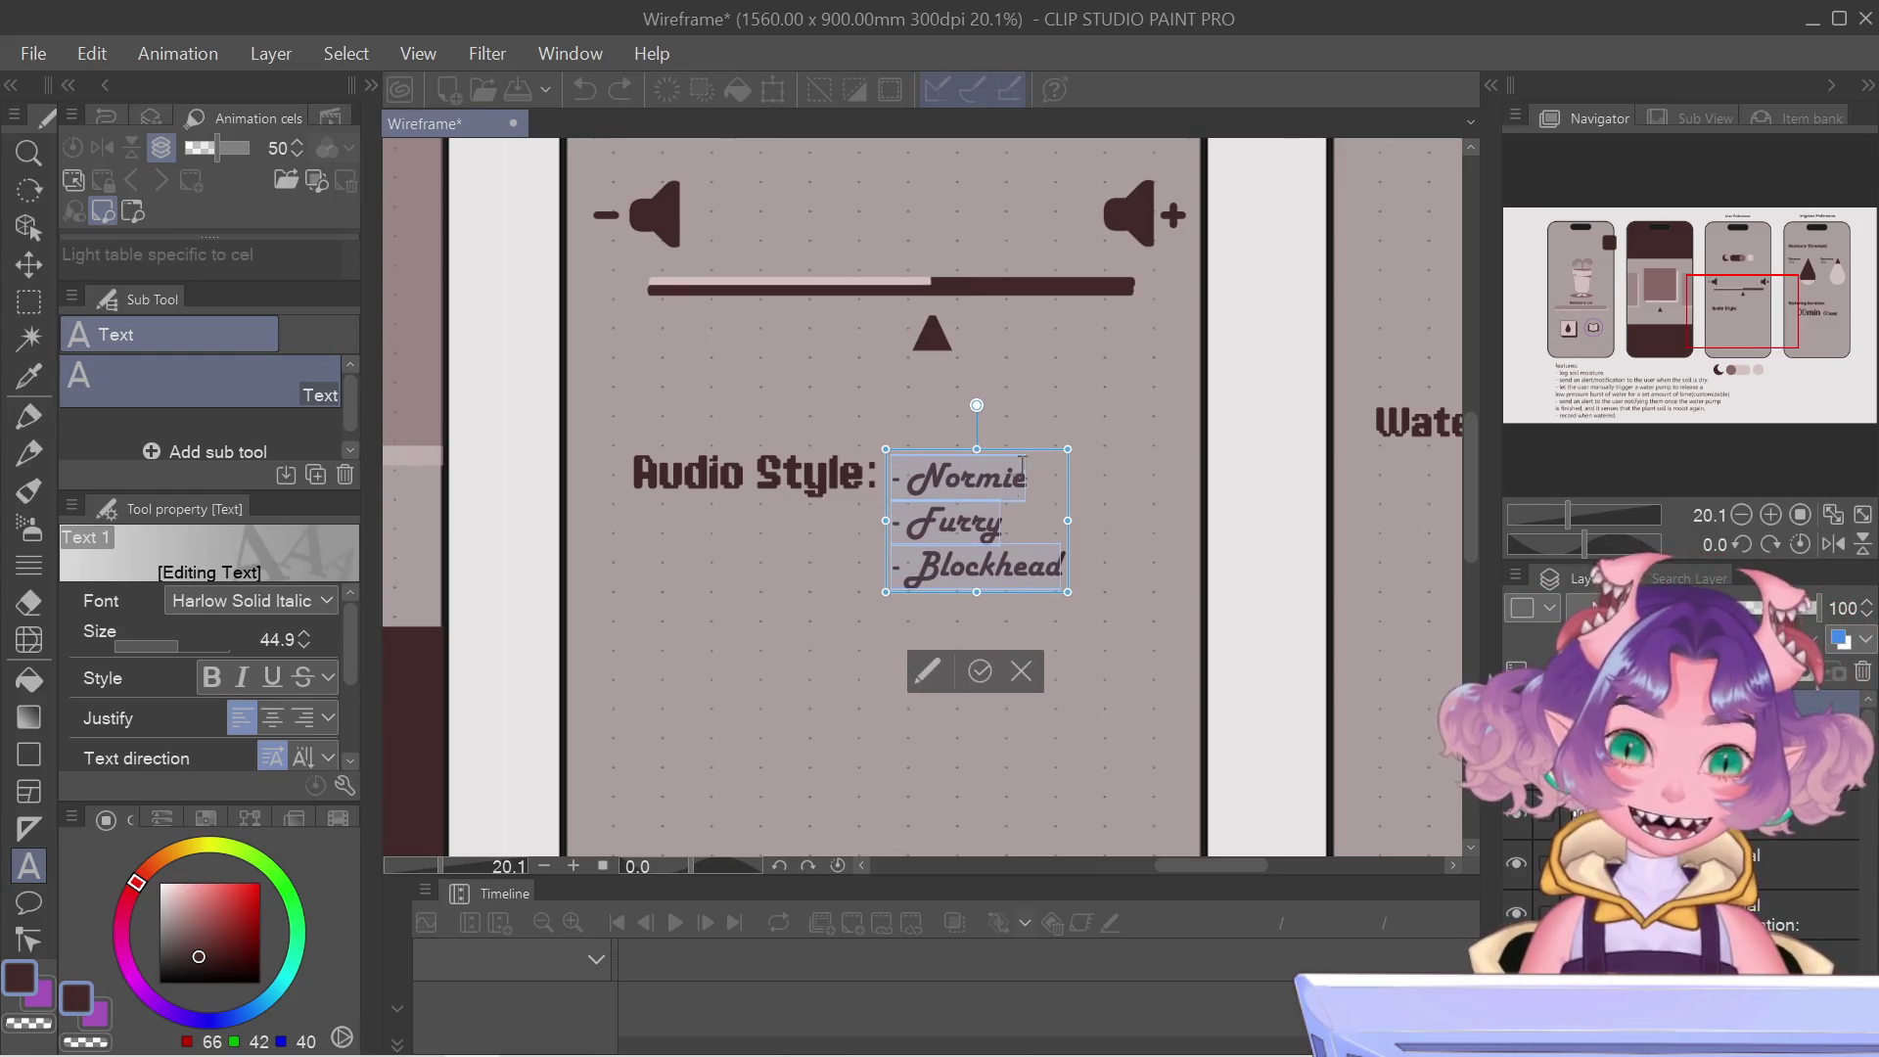
left_click(980, 672)
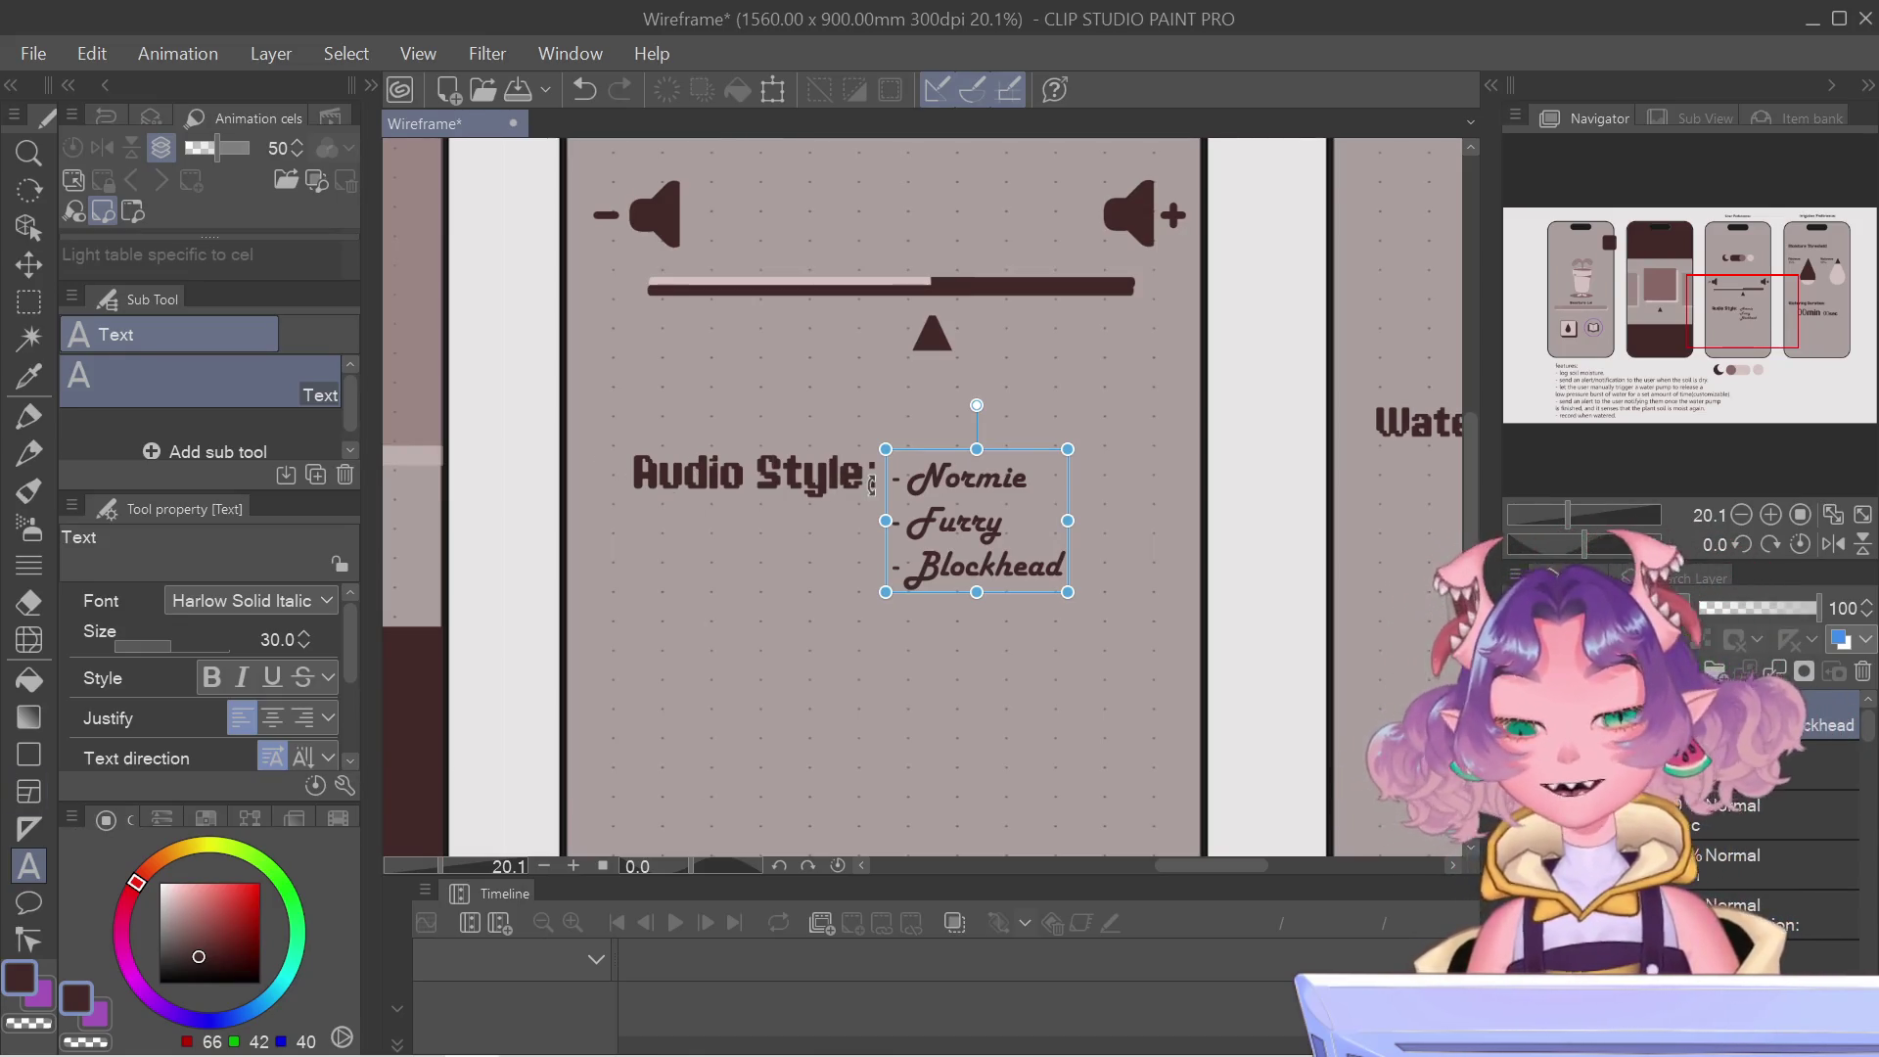
Zoom out to about 6–7% and pan to frame all four phone screens and the features list.
scroll(928, 501, "down", 5)
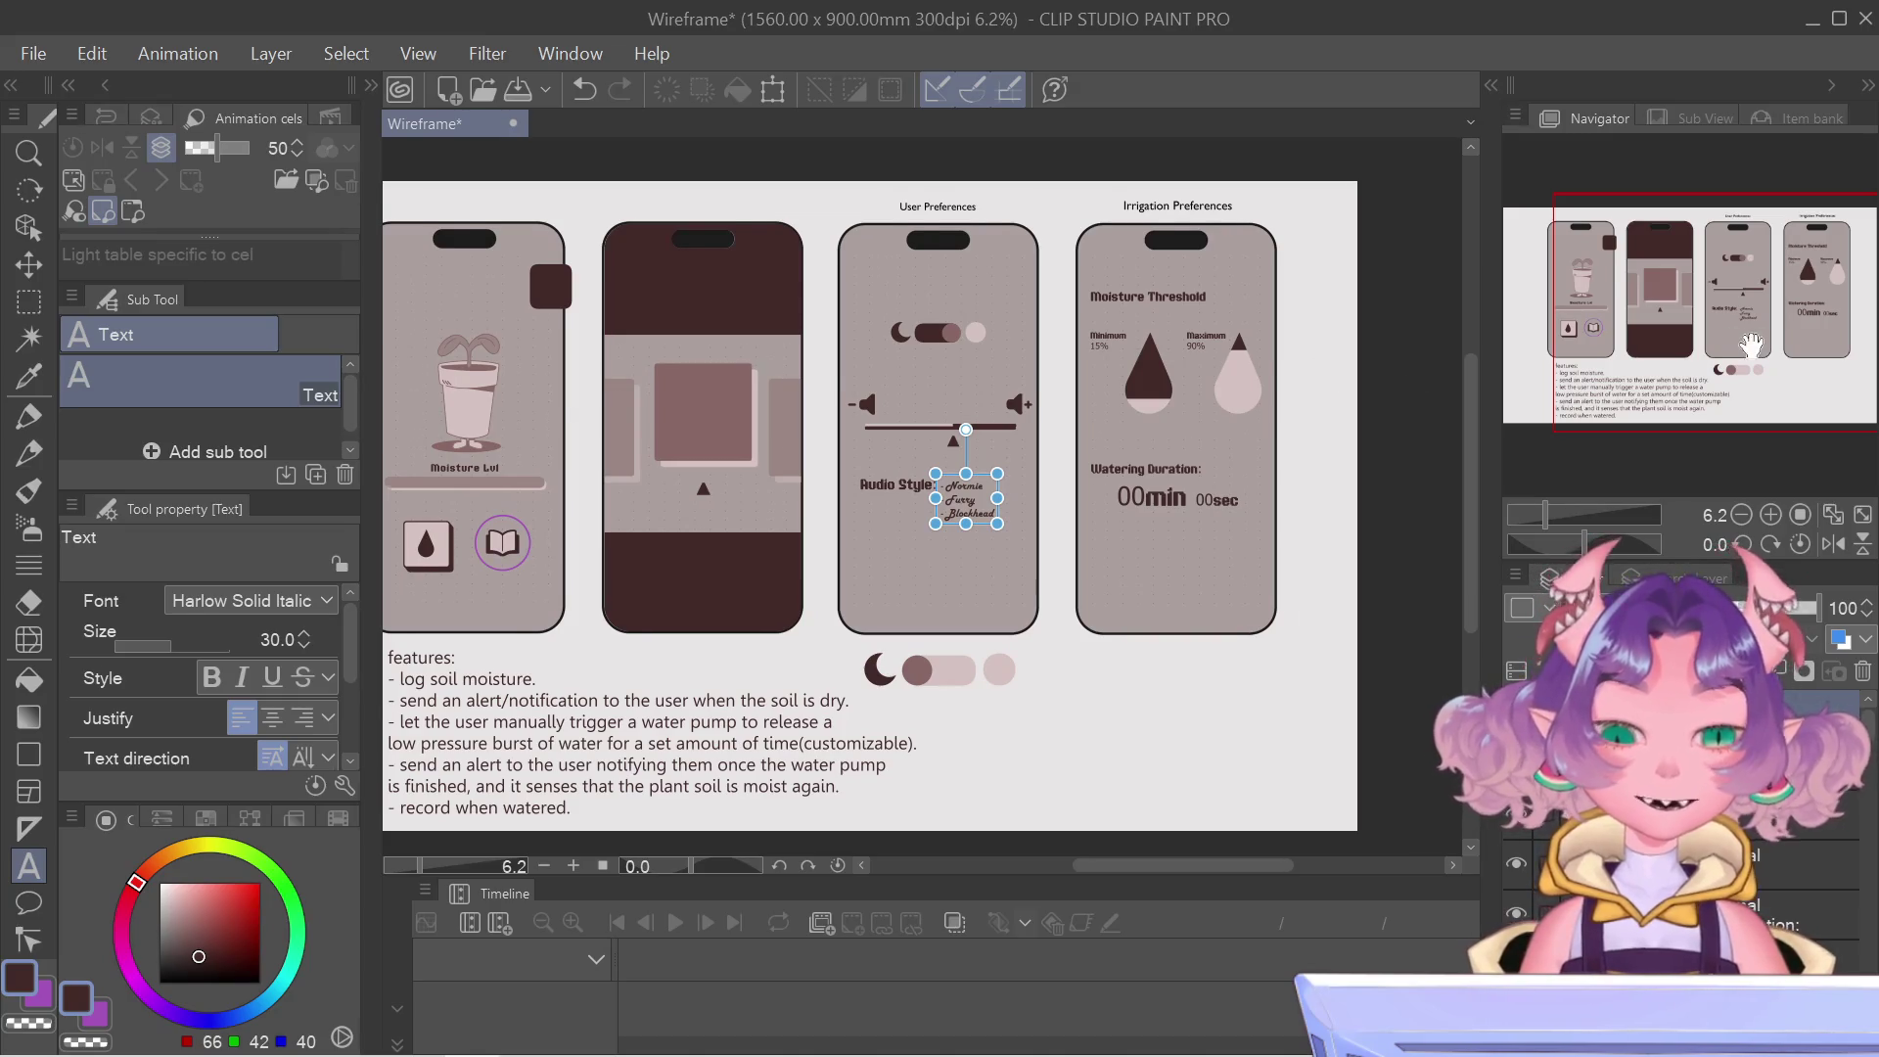
left_click_drag(1749, 346, 1737, 347)
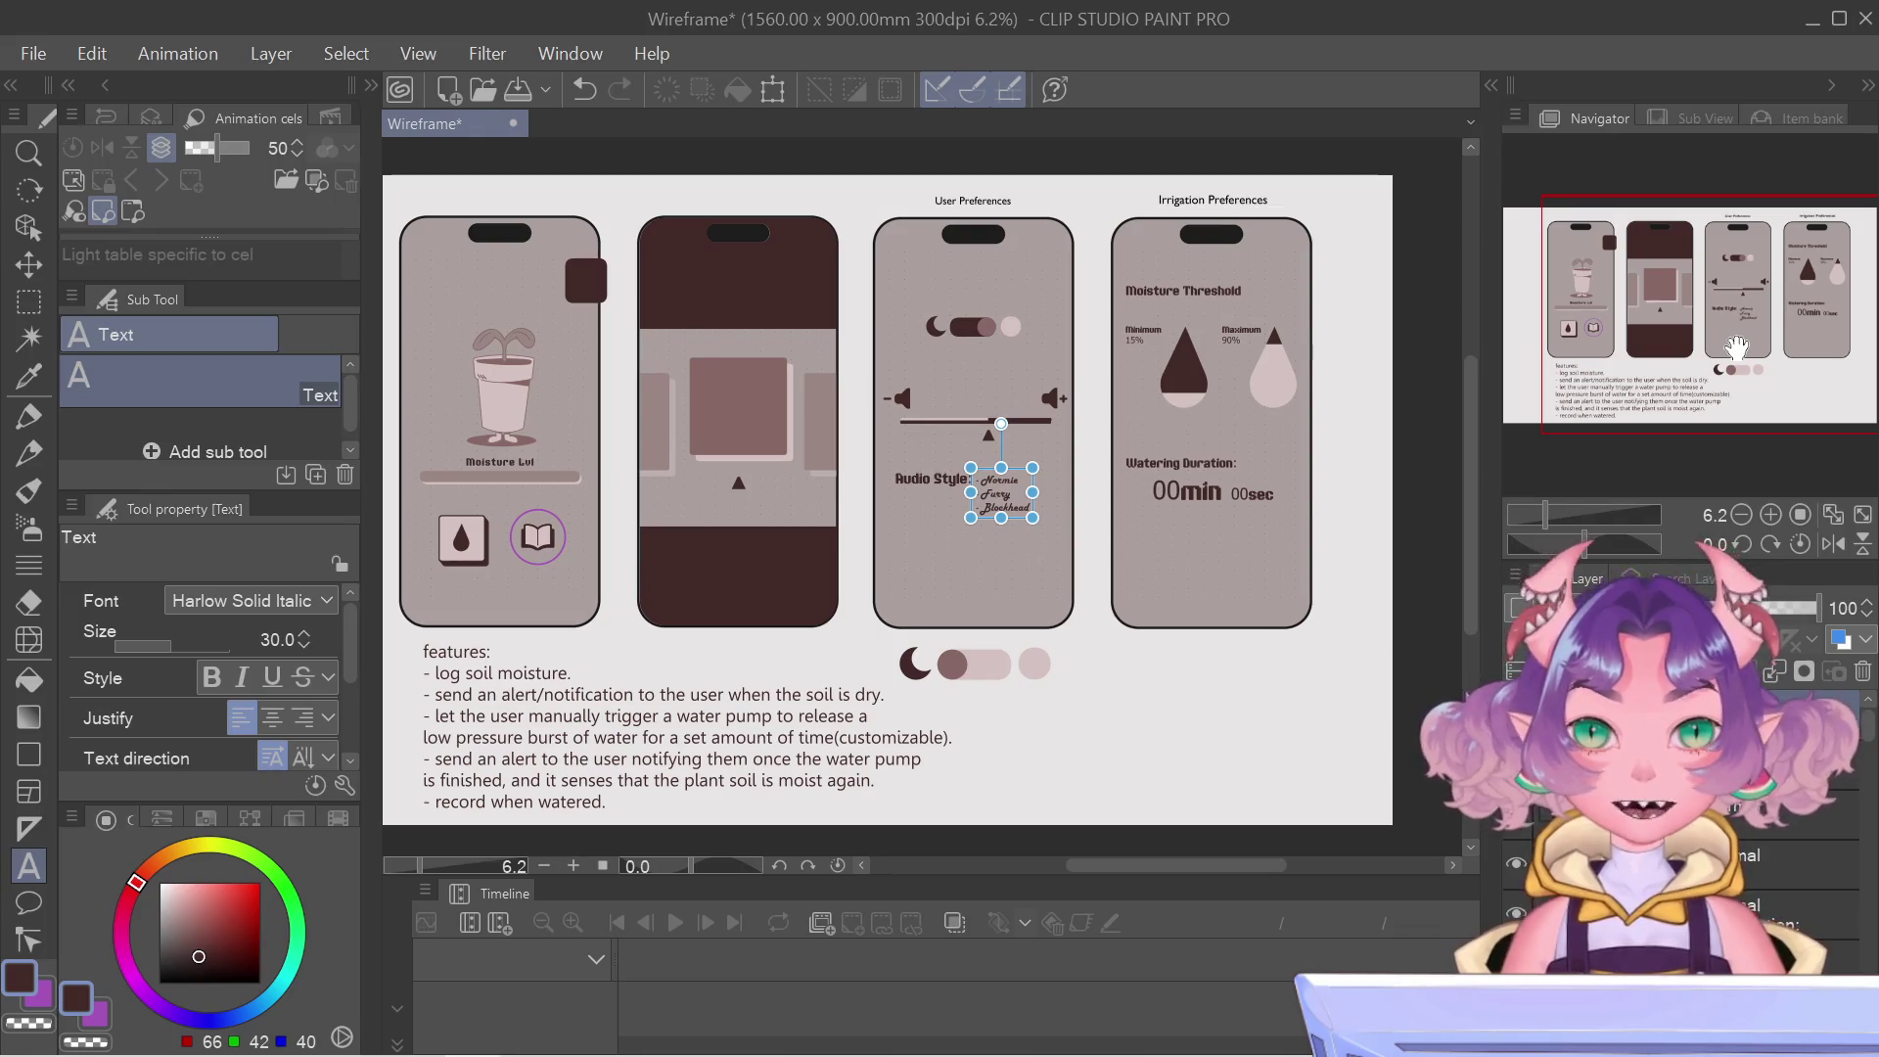
left_click_drag(1737, 346, 1706, 337)
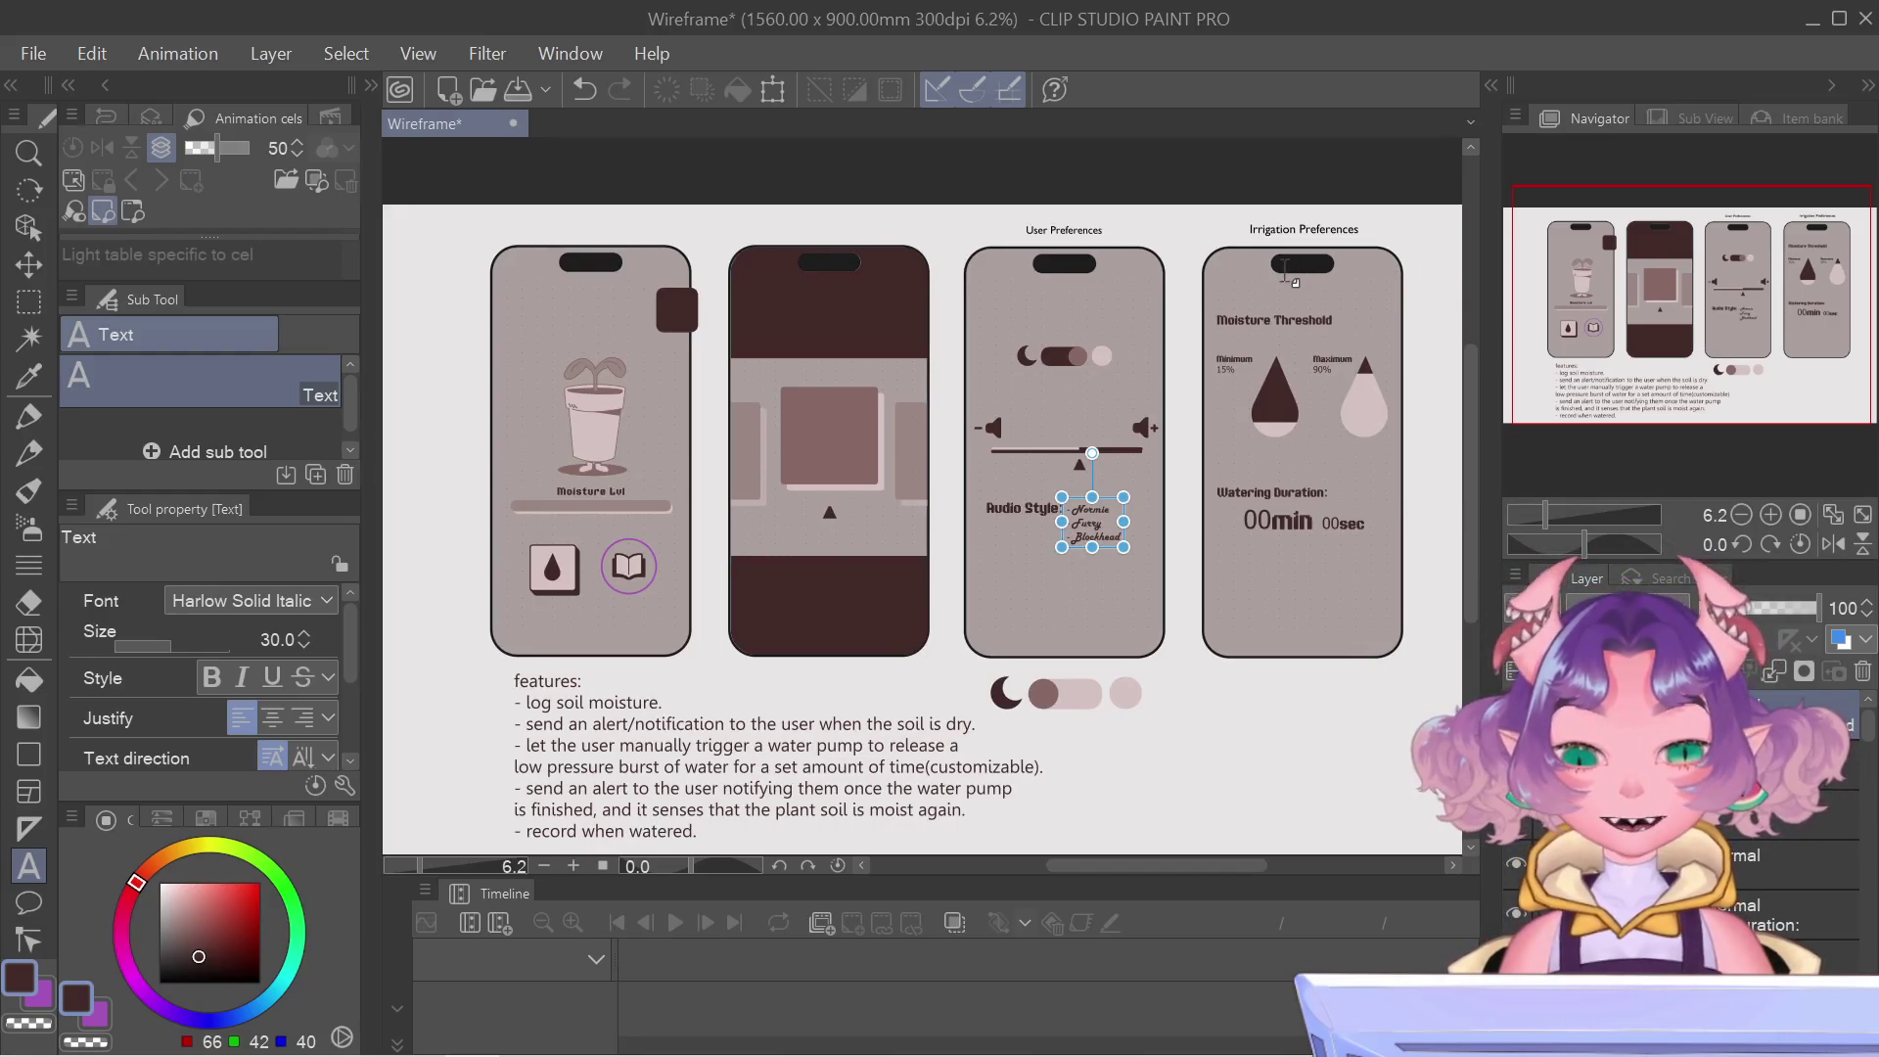
scroll(1317, 278, "up", 1)
left_click_drag(1651, 238, 1645, 235)
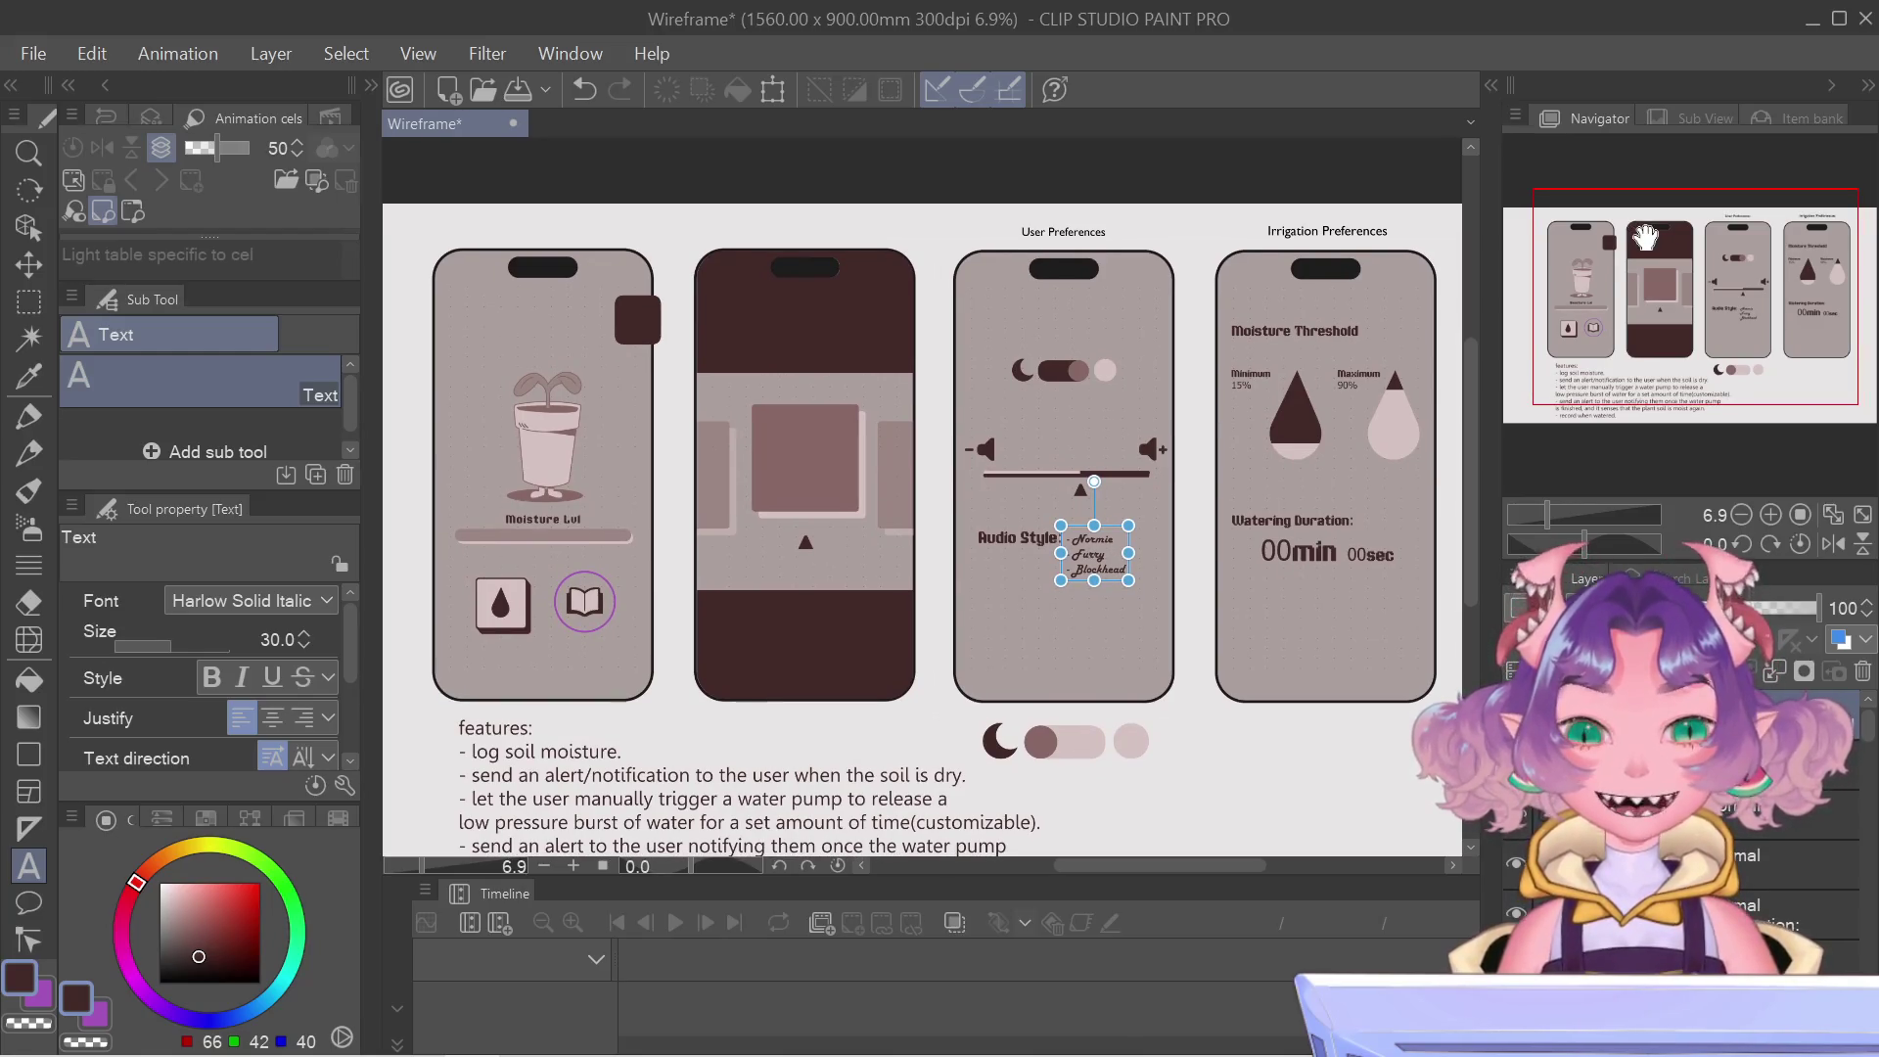